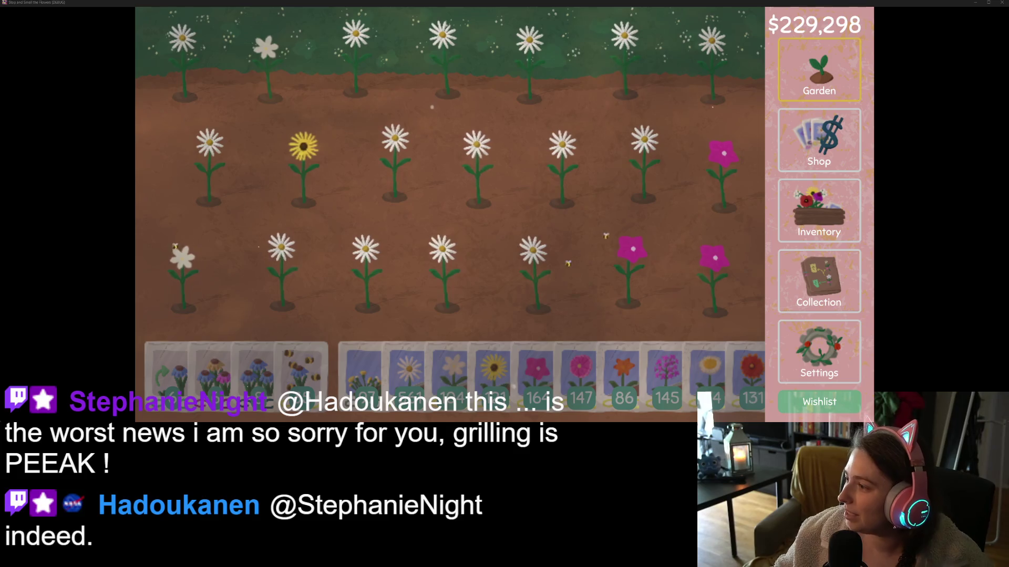
- Restore the Stop and Smell the Flowers game to a smaller window, revealing the Godot editor
mouse_move(861, 2)
left_mouse_down()
mouse_move(859, 30)
mouse_move(489, 219)
mouse_move(490, 149)
left_mouse_up()
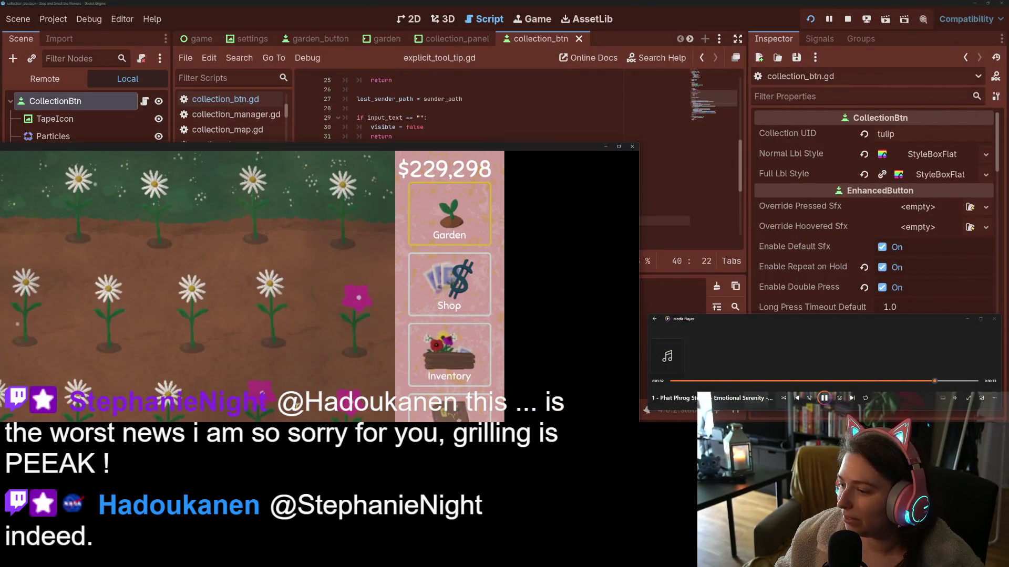
- Minimize the Media Player and maximize the Stop and Smell the Flowers game window again
left_click(955, 399)
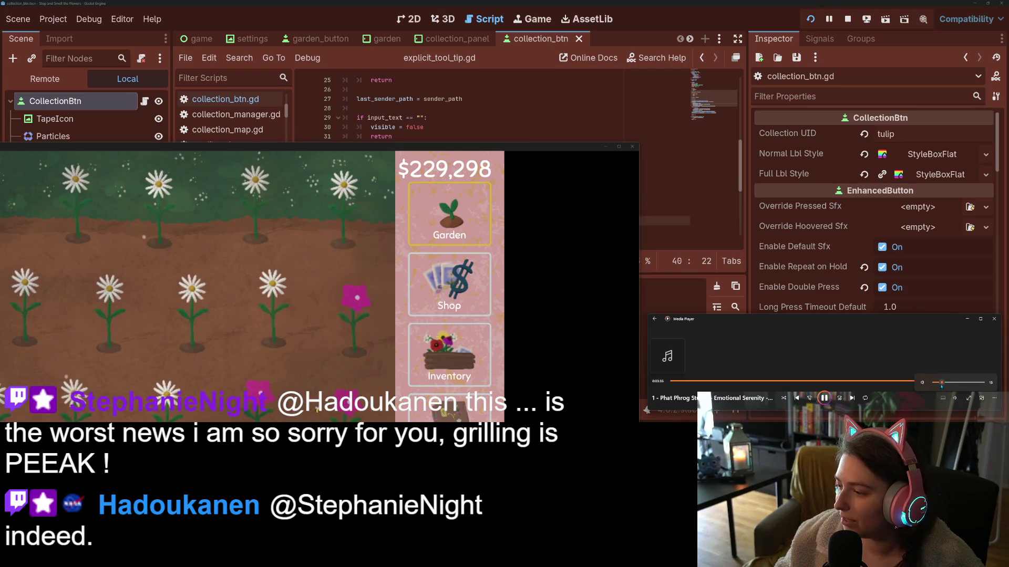
left_click(967, 319)
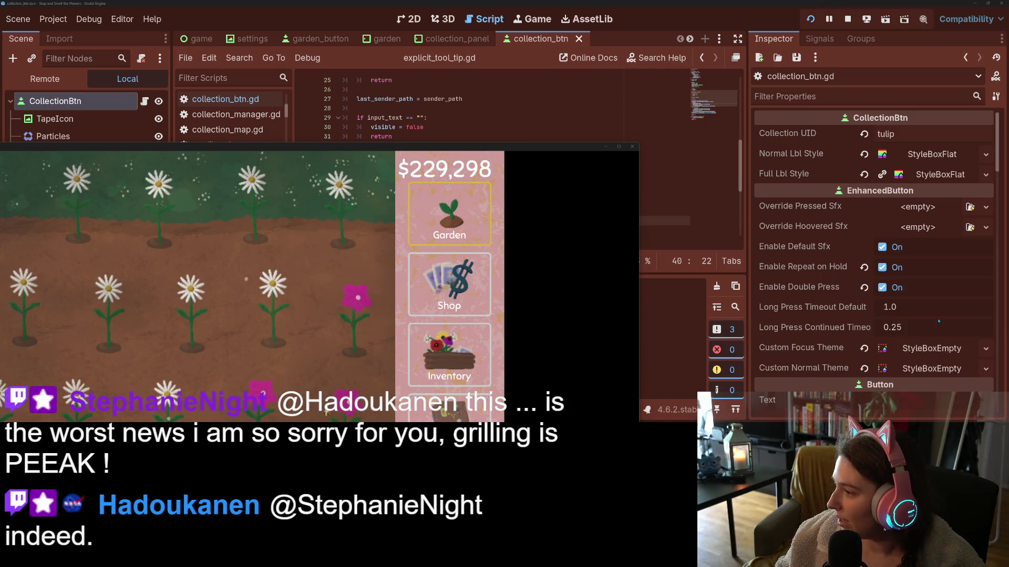
left_click_drag(552, 146, 656, 2)
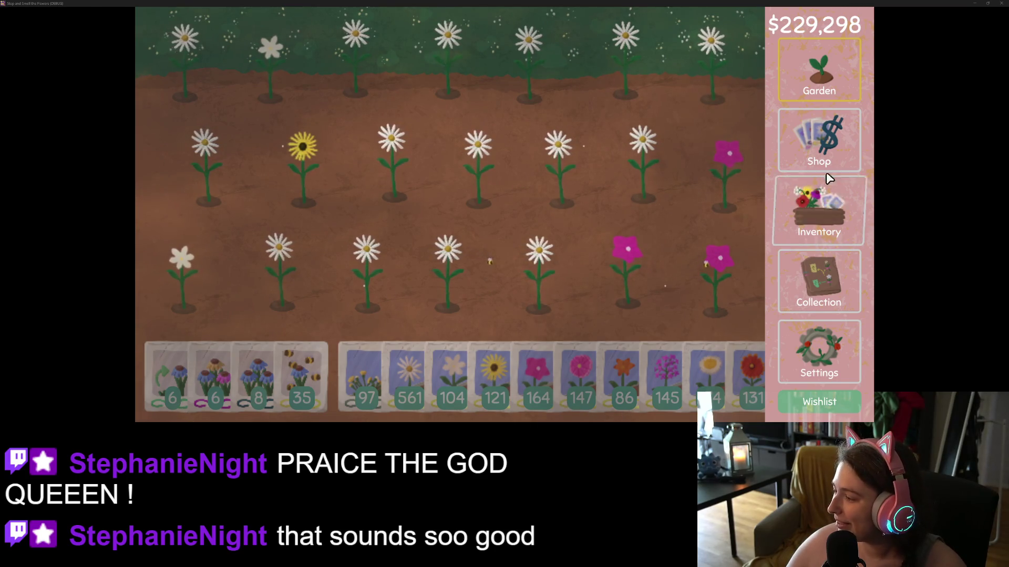
key("alt+Tab")
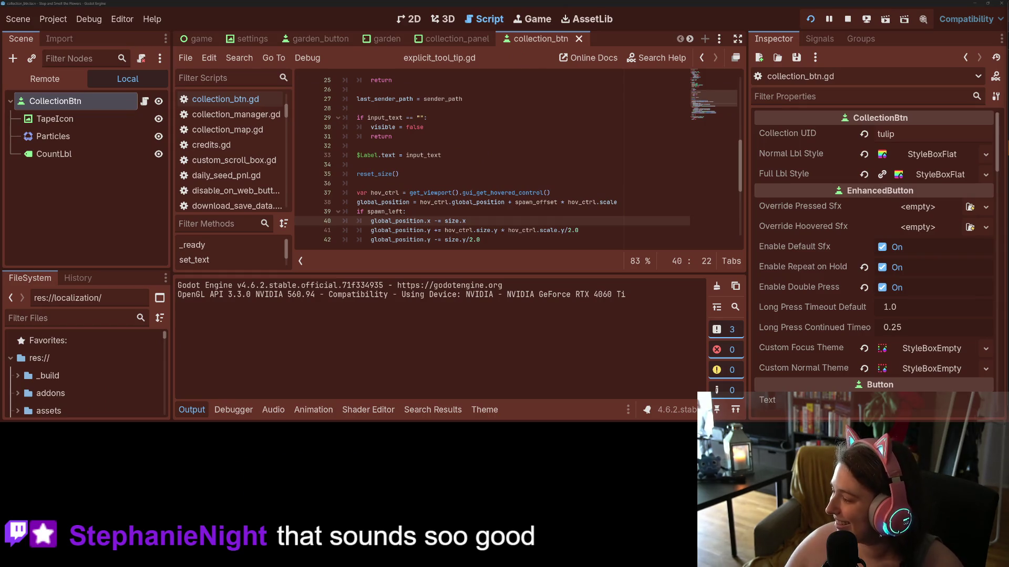
- Snap the flower script sheet right and the Bellis perennis article left
key("alt+Tab")
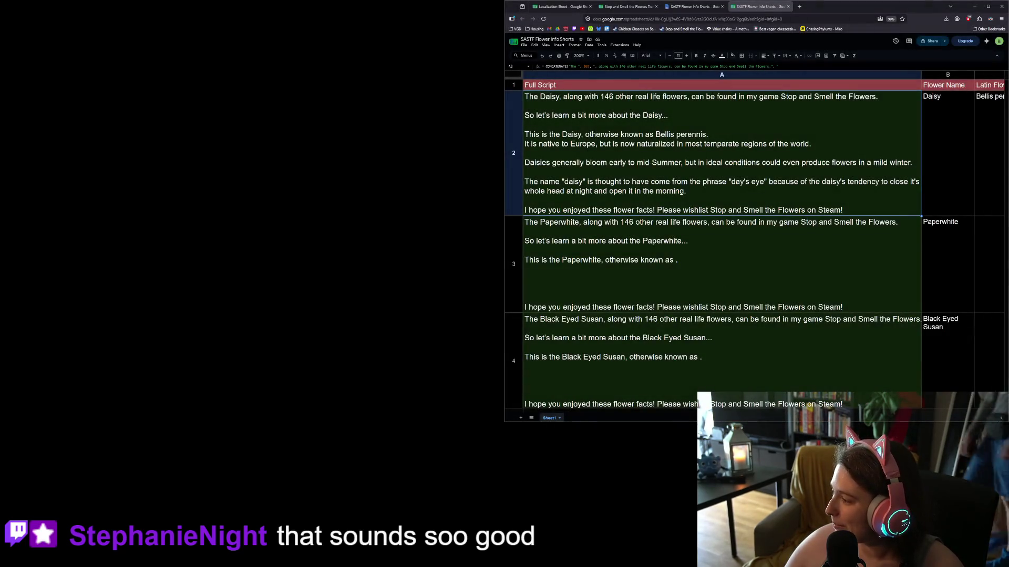
key("alt+Tab")
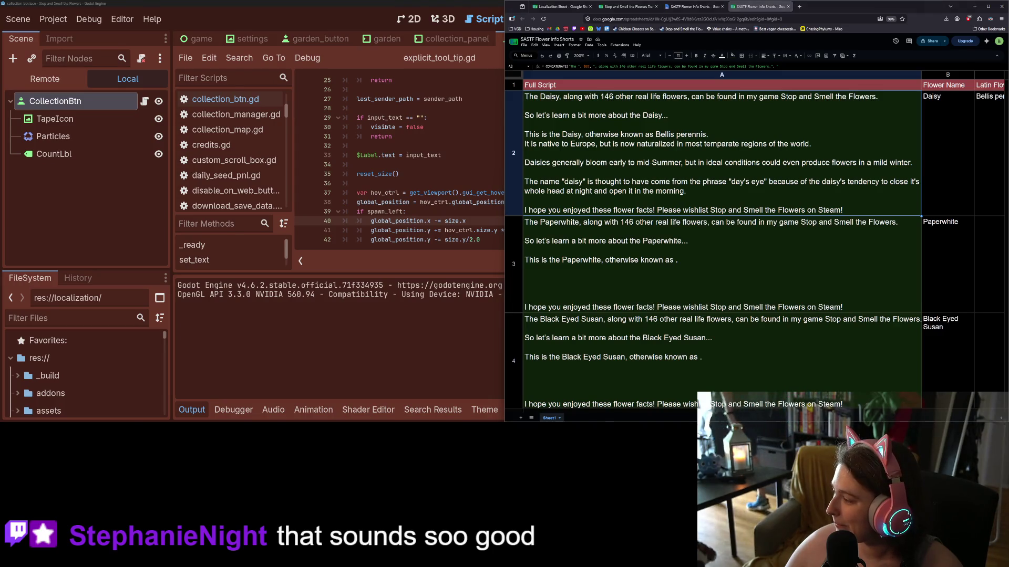
key("alt+Tab")
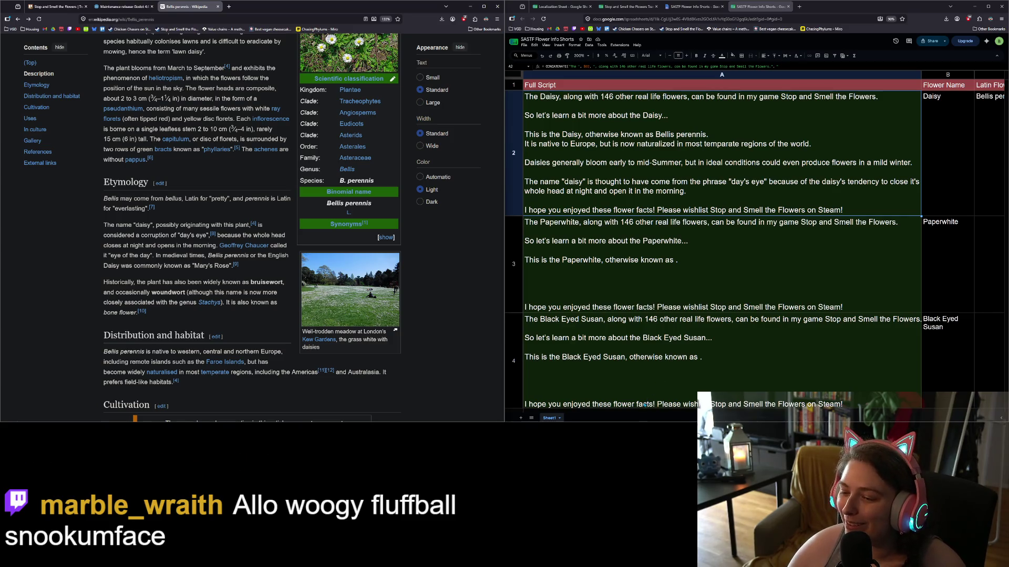
mouse_move(616, 413)
left_mouse_down()
mouse_move(732, 422)
mouse_move(600, 405)
left_mouse_up()
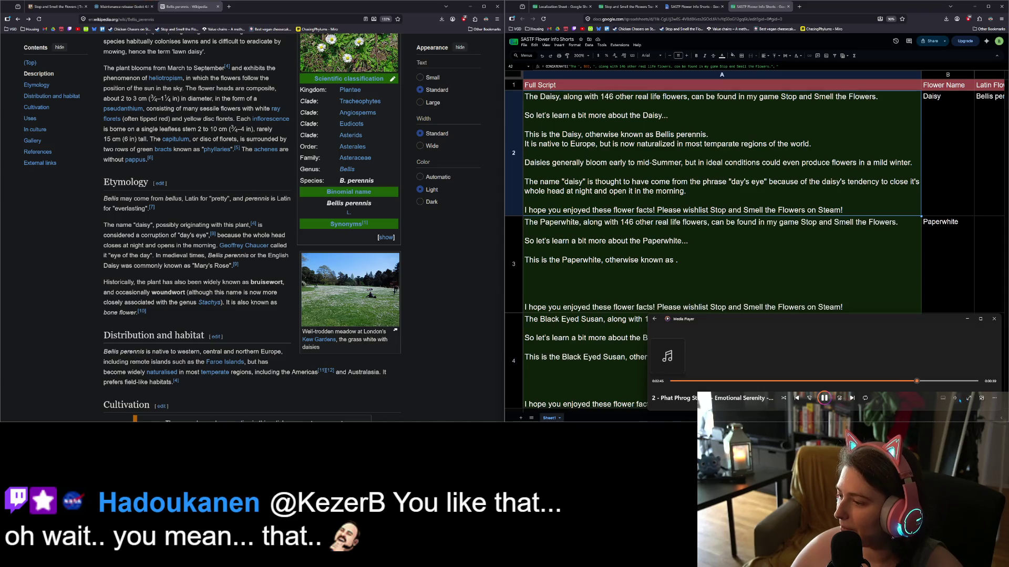
- Minimize the Media Player and the Wikipedia window so Godot shows beside the sheet
left_click(959, 399)
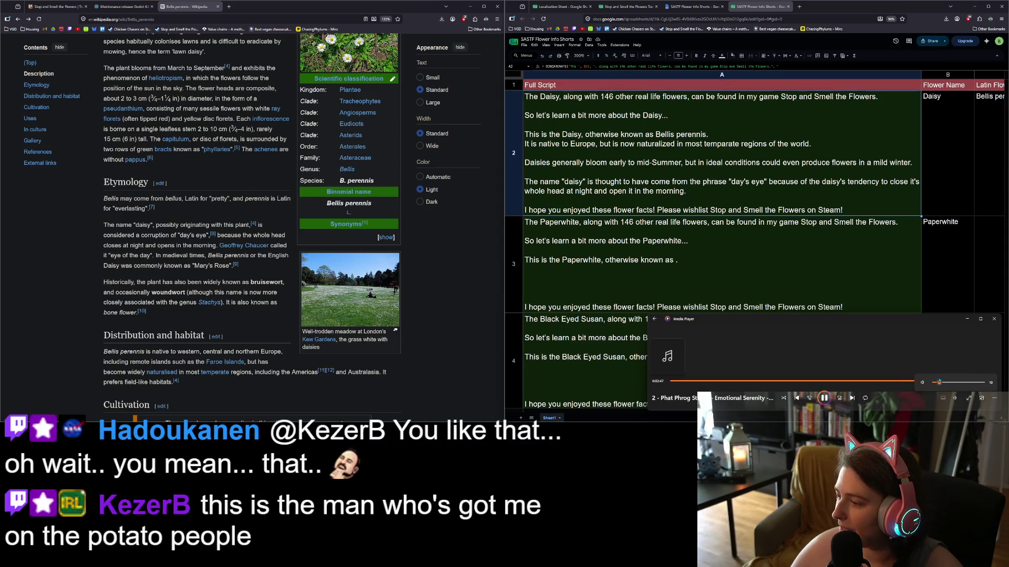
left_click(969, 320)
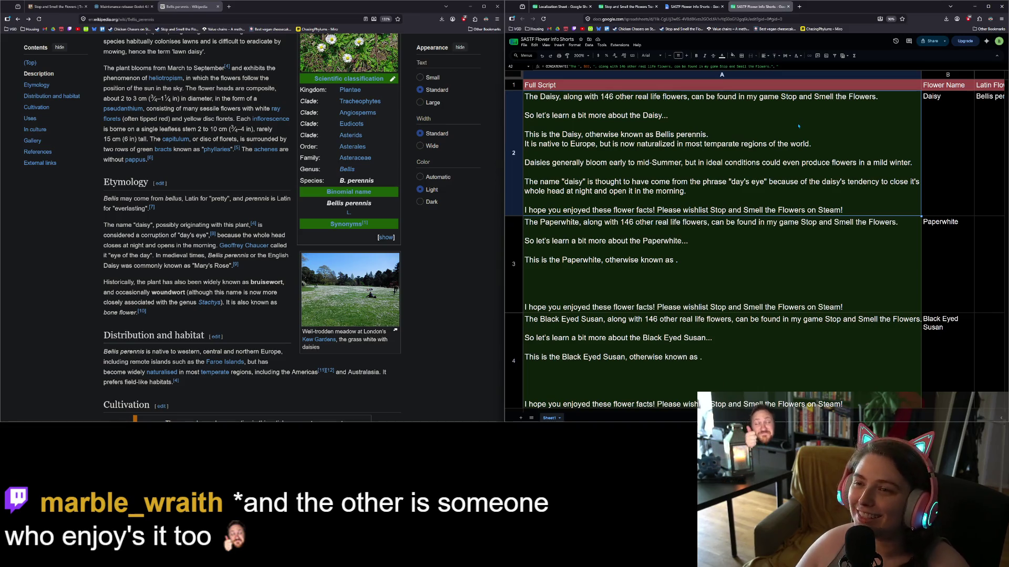
left_click(470, 7)
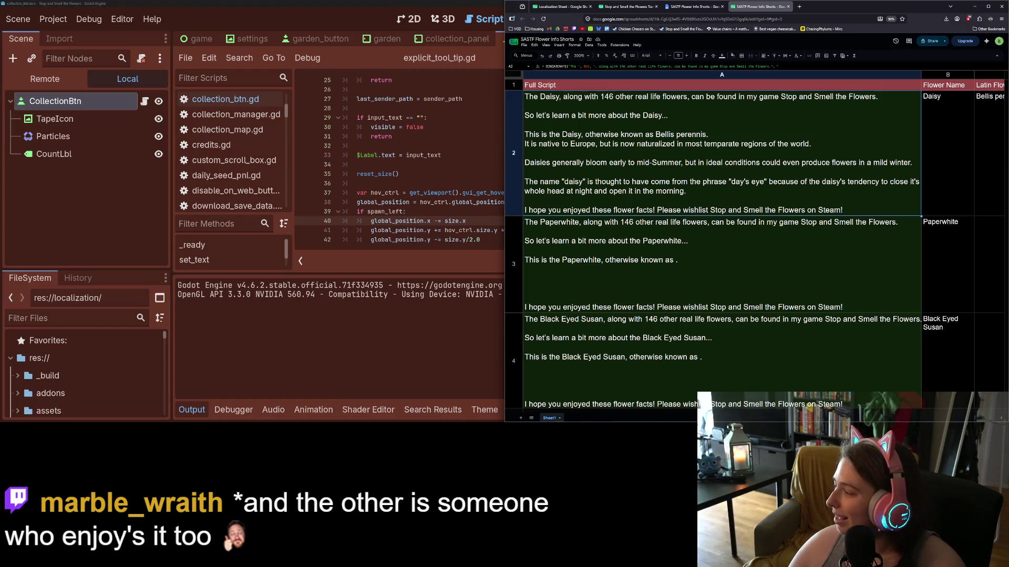
- Dismiss the Media Player and drag the new empty Audacity window over the editor
left_click(919, 418)
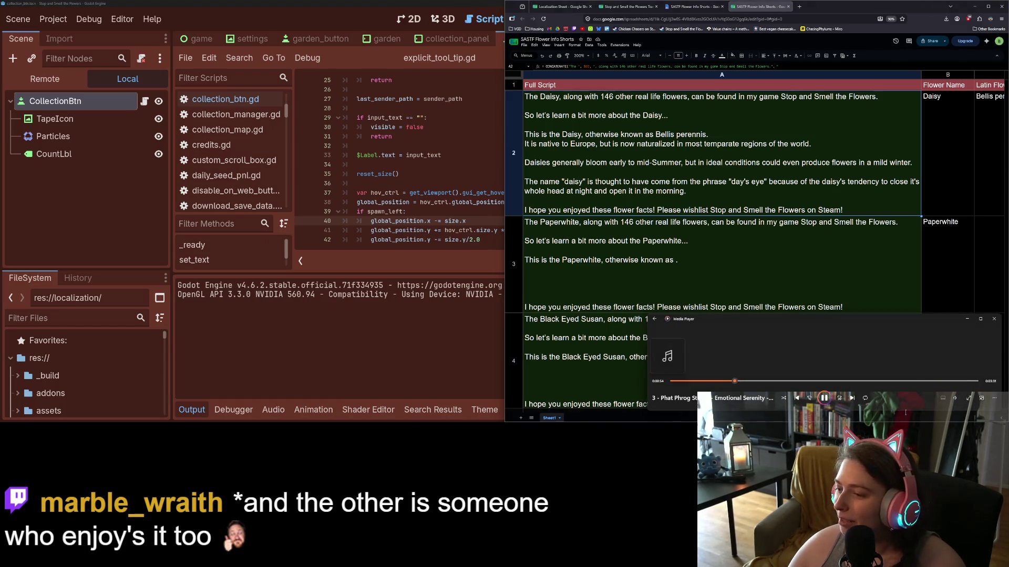
left_click(813, 221)
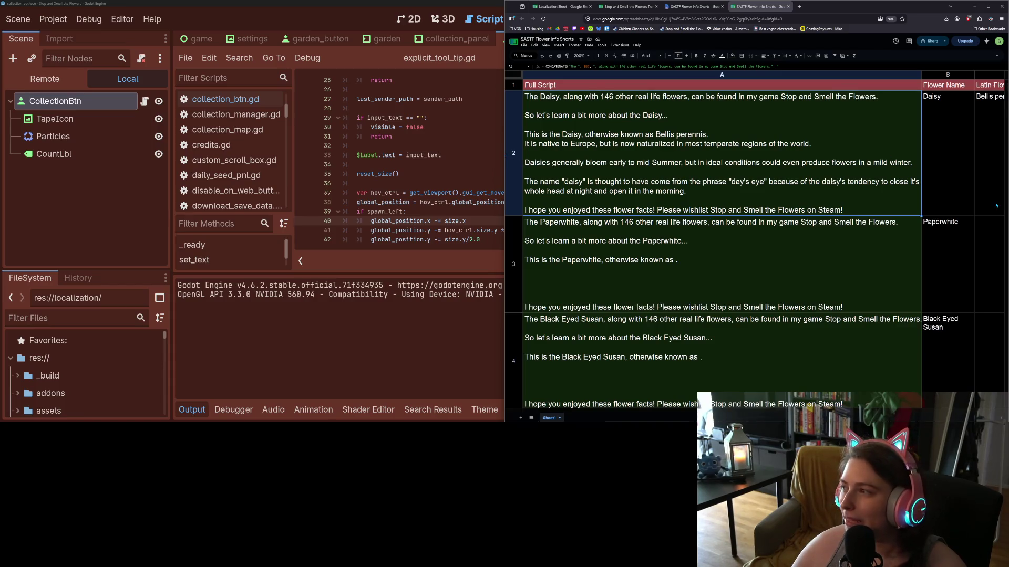
mouse_move(674, 156)
left_mouse_down()
mouse_move(491, 167)
mouse_move(330, 148)
mouse_move(332, 135)
mouse_move(310, 134)
left_mouse_up()
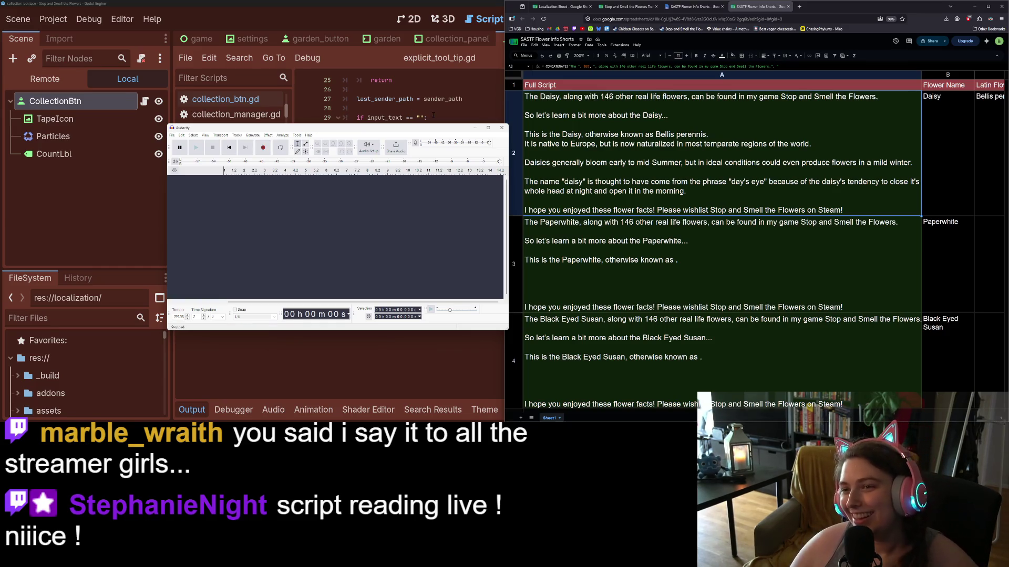
- Centre the spreadsheet, then bring Audacity forward and centre it below the Daisy script
mouse_move(400, 130)
left_mouse_down()
mouse_move(665, 208)
mouse_move(302, 207)
left_mouse_up()
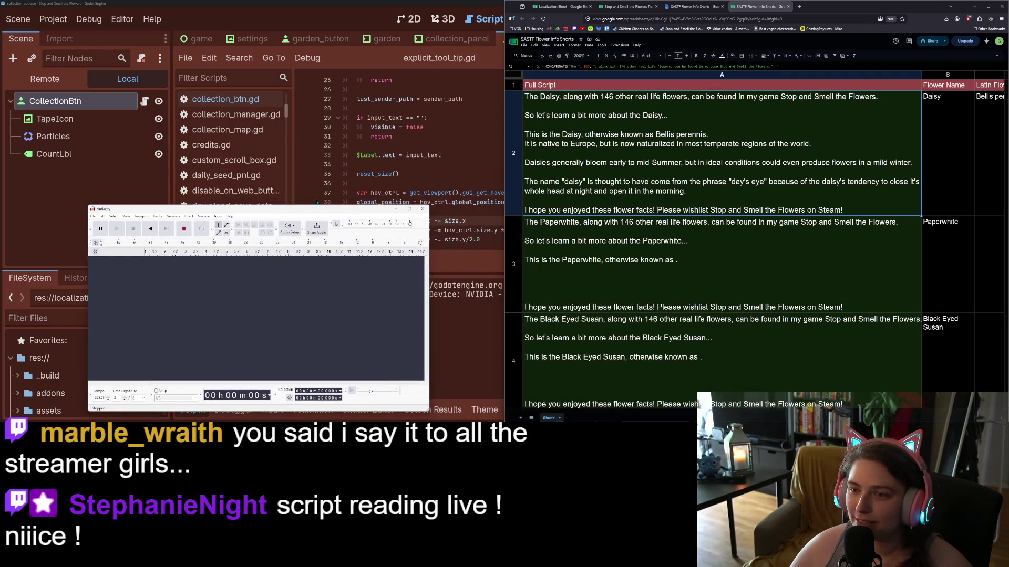
left_click_drag(840, 7, 633, 22)
left_click(174, 209)
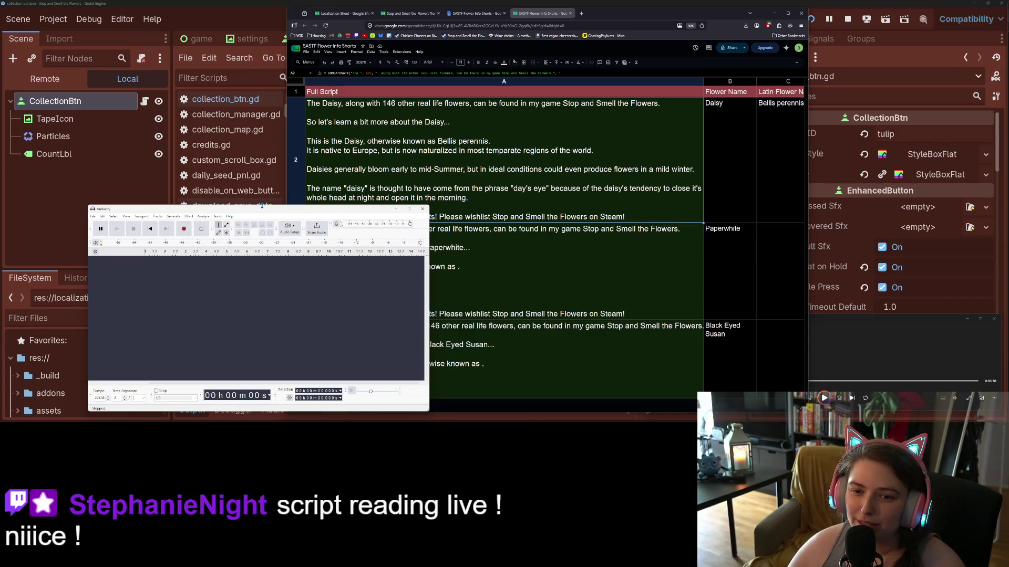
left_click_drag(261, 210, 466, 236)
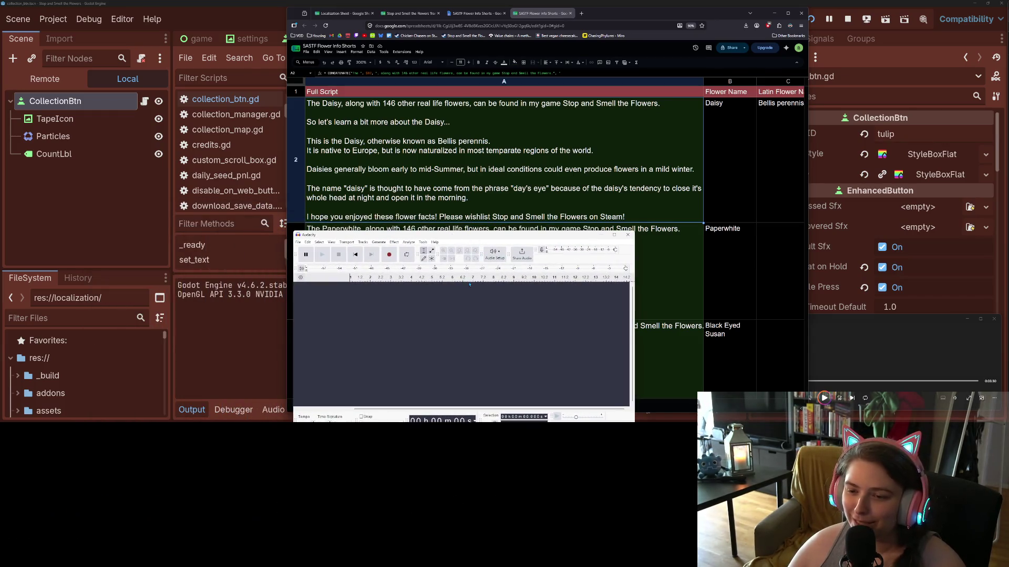
- Record the Daisy voice-over take of about 40 seconds onto Audio 1
left_click(389, 256)
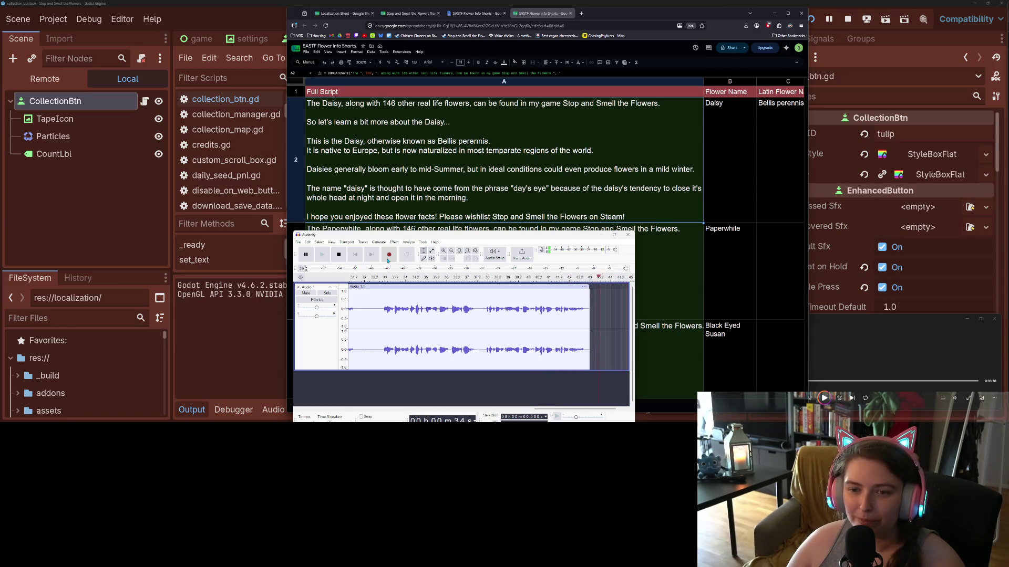
left_click(339, 256)
- Record a second Daisy take appended after the first clip, then stop
left_click(389, 255)
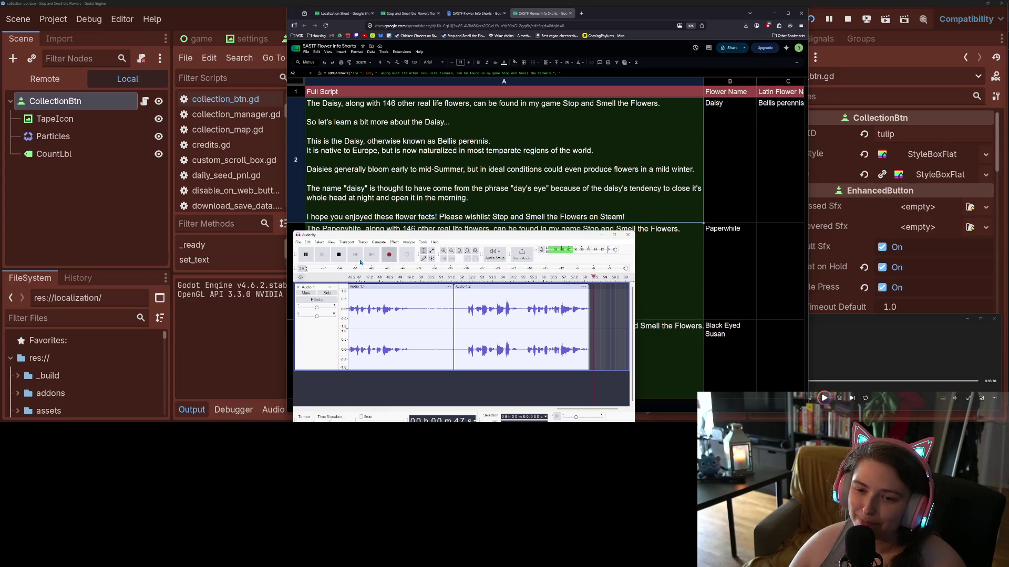
left_click(336, 257)
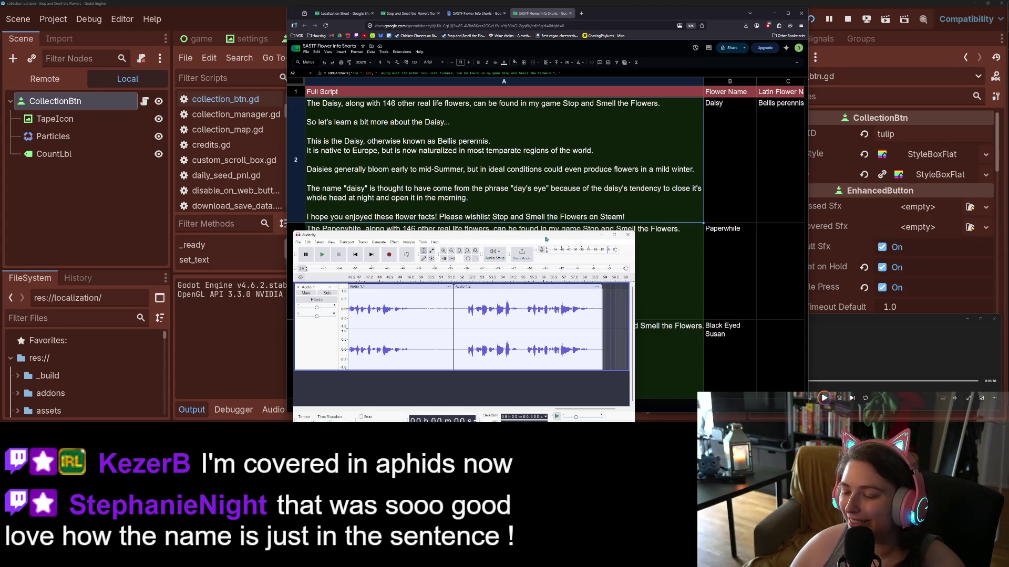
- Shift the Audacity window left and start the Media Player music
left_click_drag(545, 238, 341, 187)
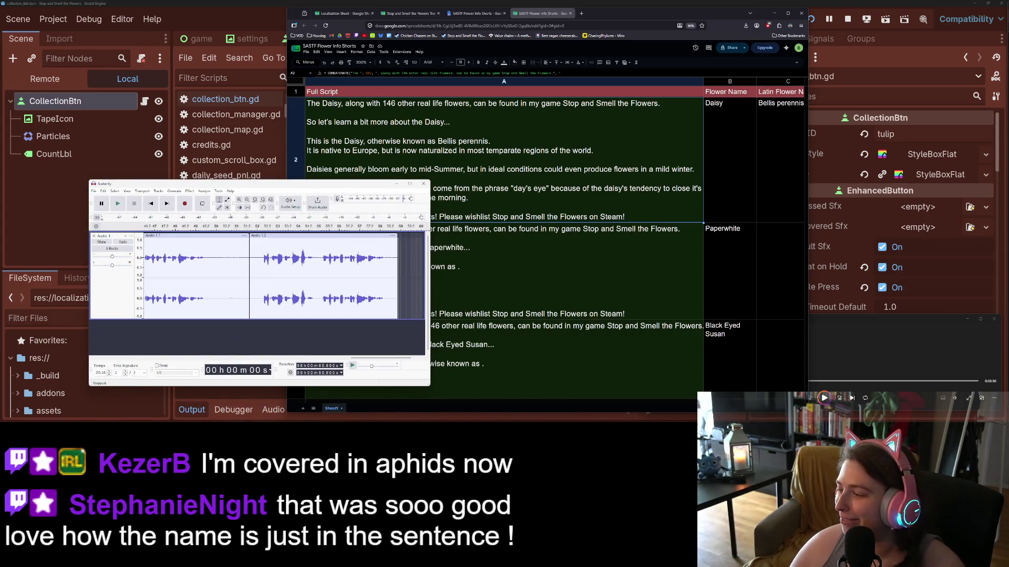
key("alt+Tab")
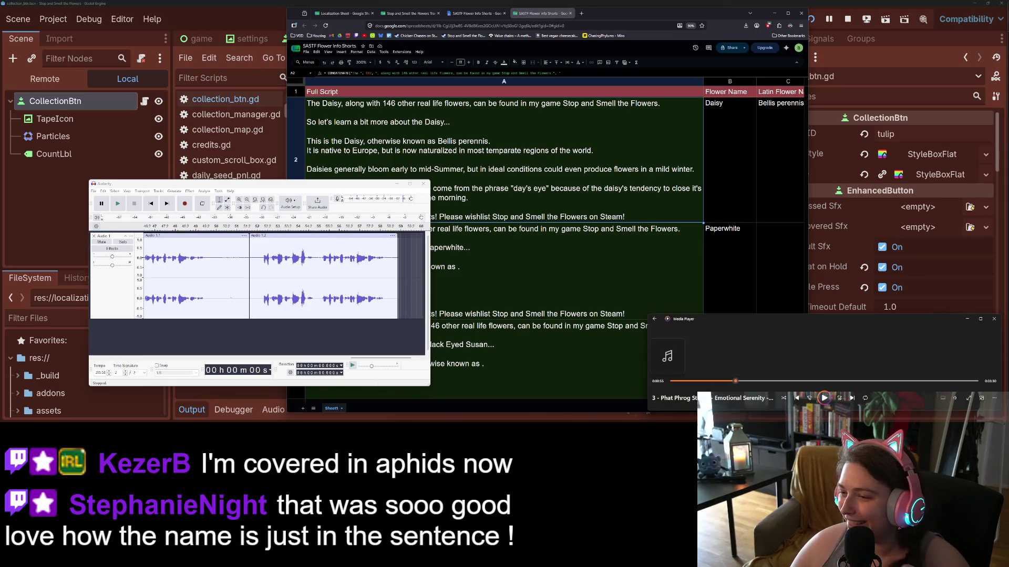
left_click(824, 398)
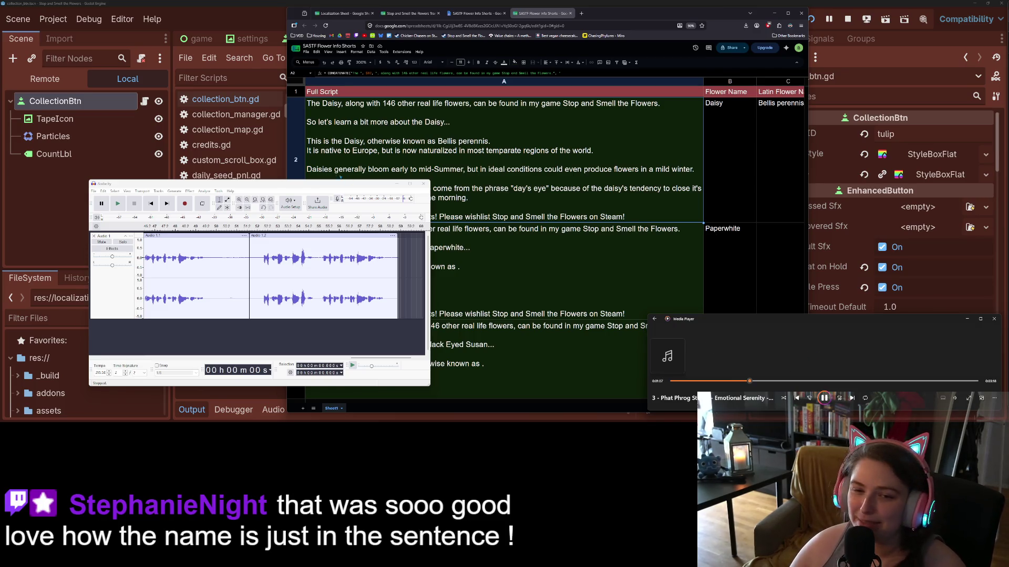
mouse_move(348, 180)
left_mouse_down()
mouse_move(286, 175)
mouse_move(263, 184)
left_mouse_up()
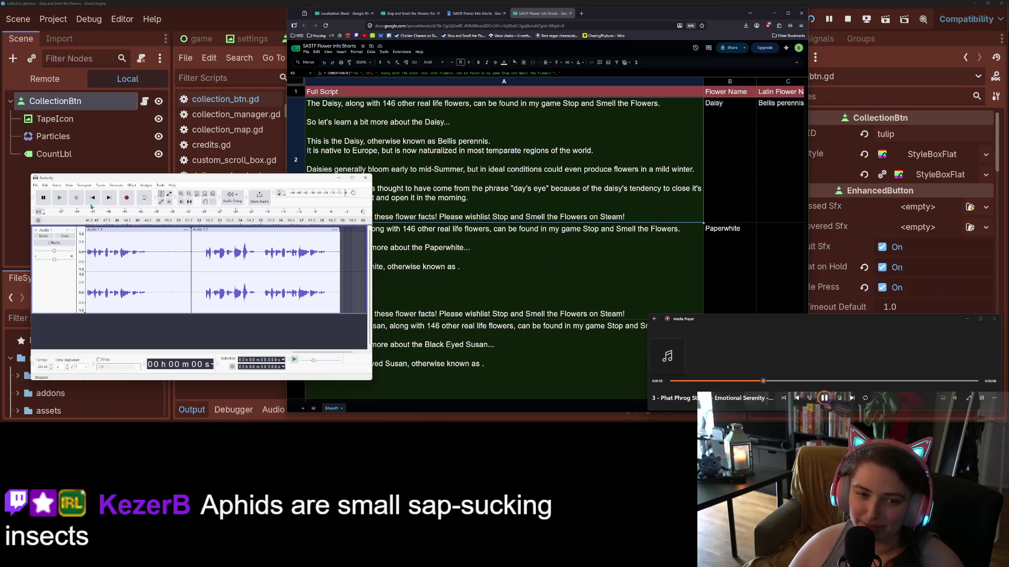
- Open File > Export Audio and browse to the Videos\SASTF folder
left_click(35, 186)
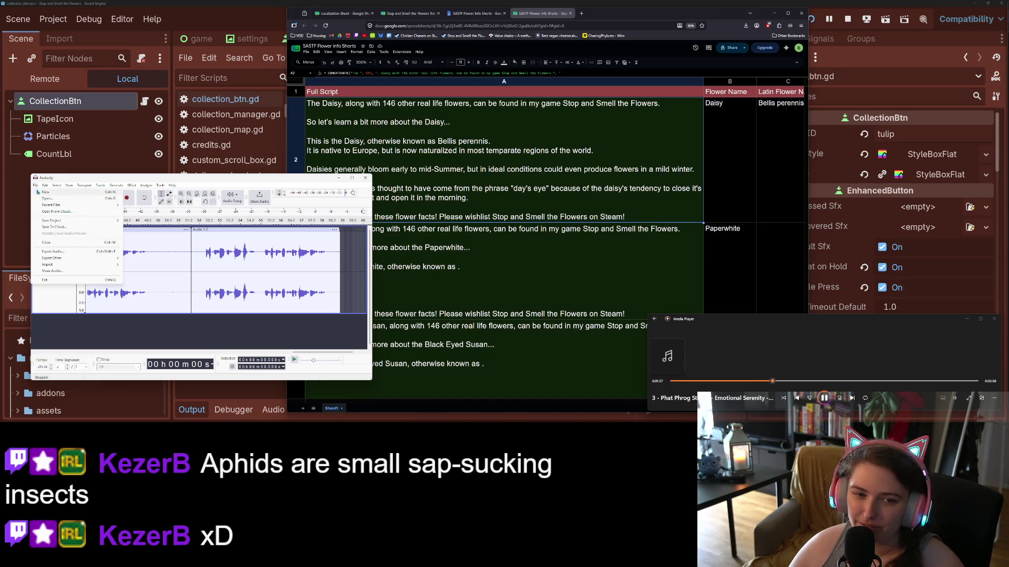
mouse_move(69, 263)
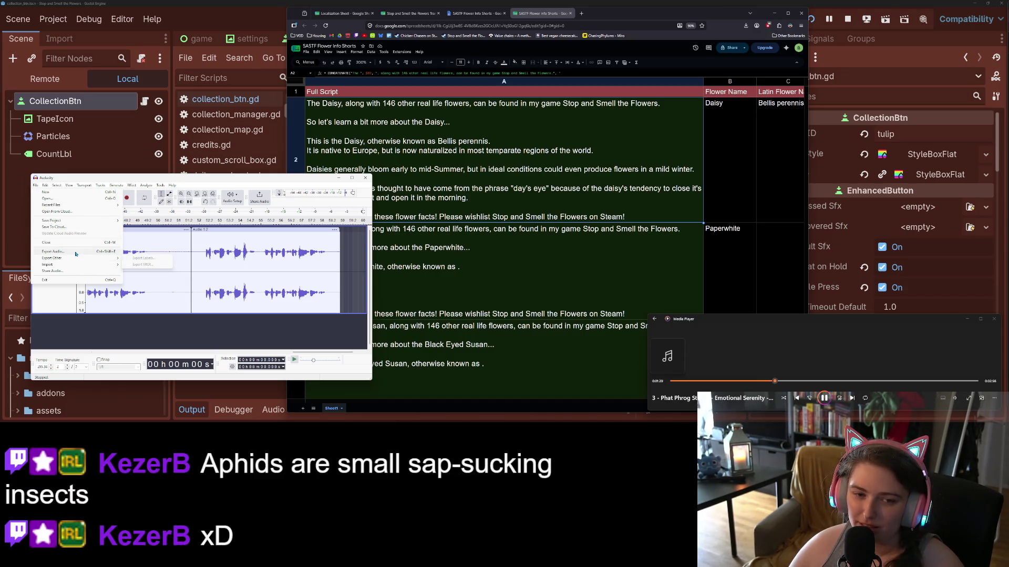
left_click(60, 251)
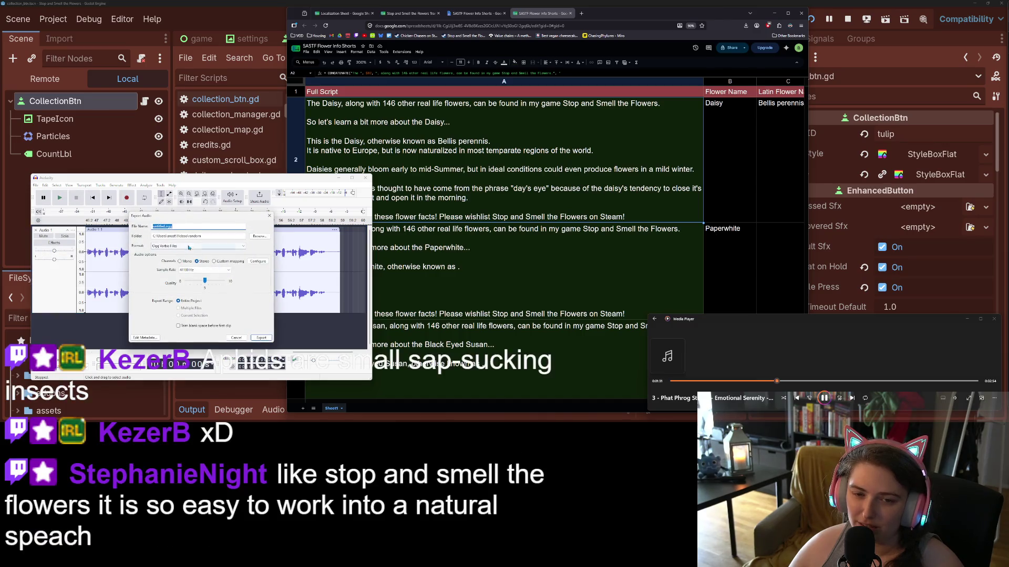
left_click(259, 237)
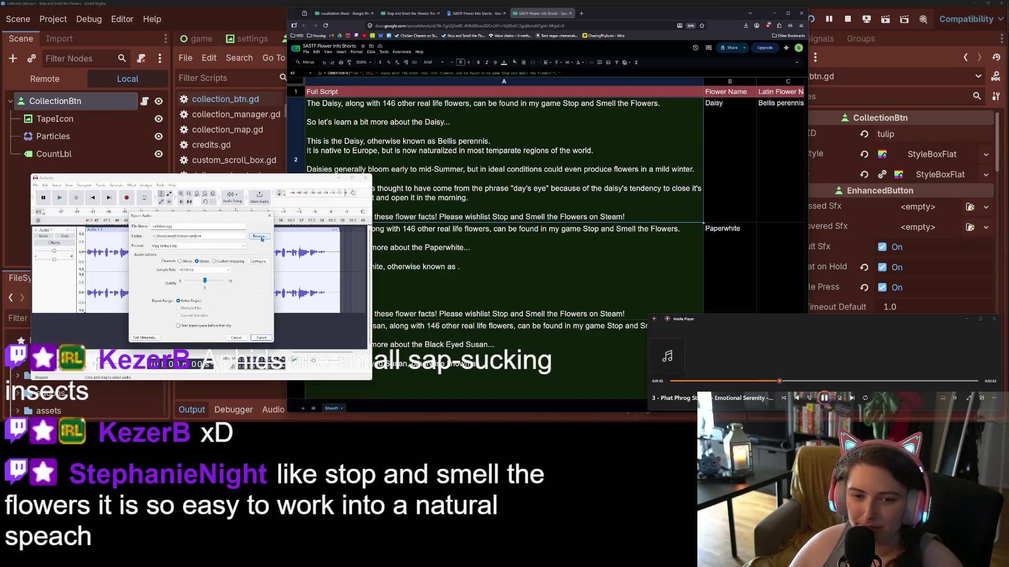
left_click(165, 227)
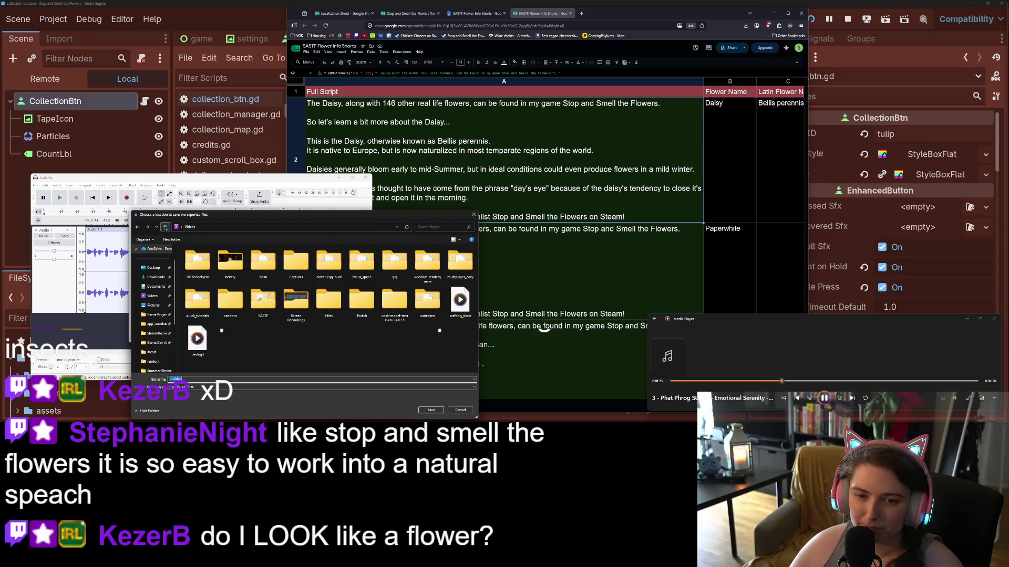
double_click(262, 307)
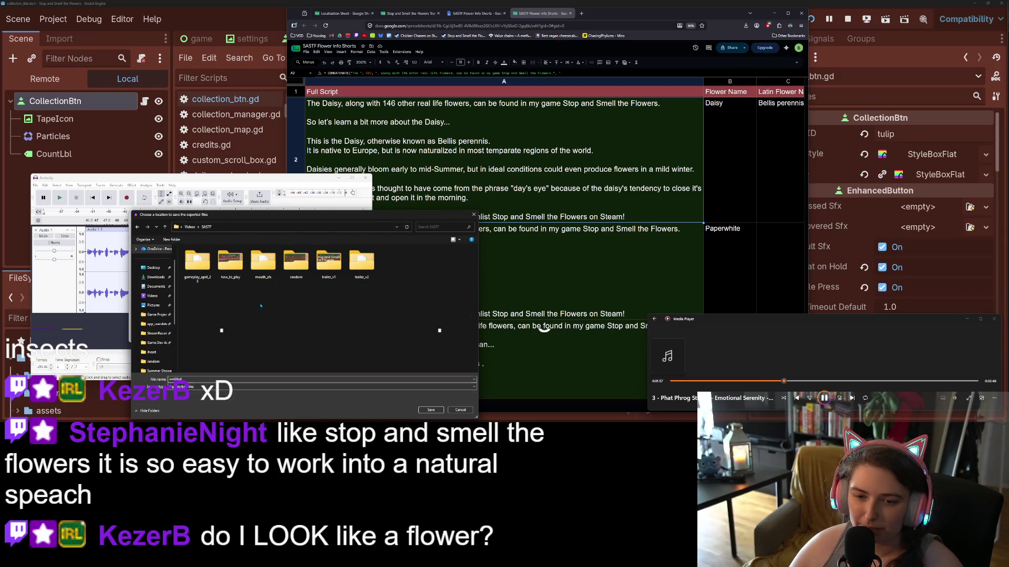
- Create a new flower_facts folder inside SASTF and open it
right_click(412, 294)
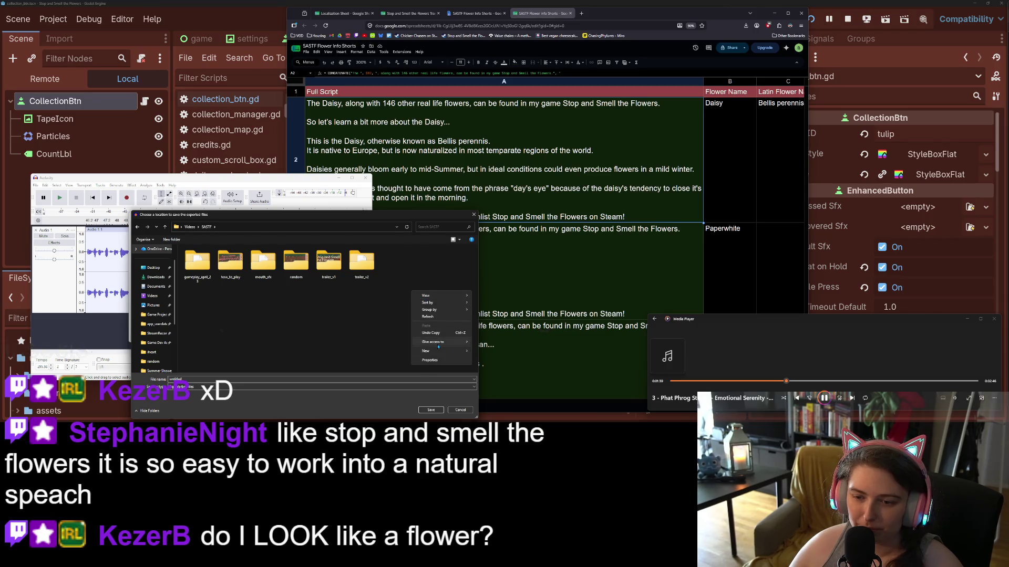
mouse_move(438, 352)
left_click(502, 264)
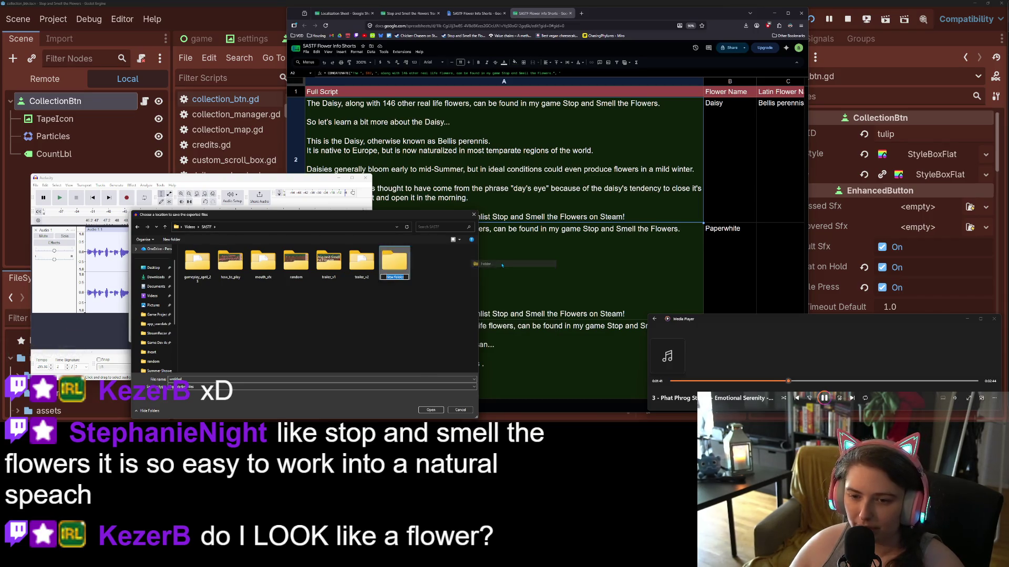
type("flower_facts")
key("Return")
key("Return")
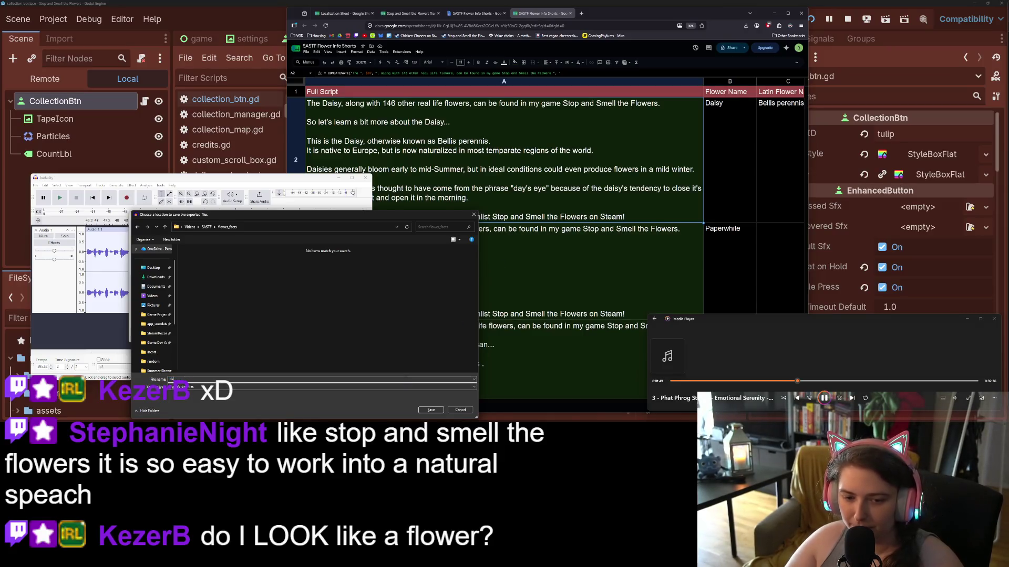
- Export the recording as daisy.wav in WAV (Microsoft) format
key("Return")
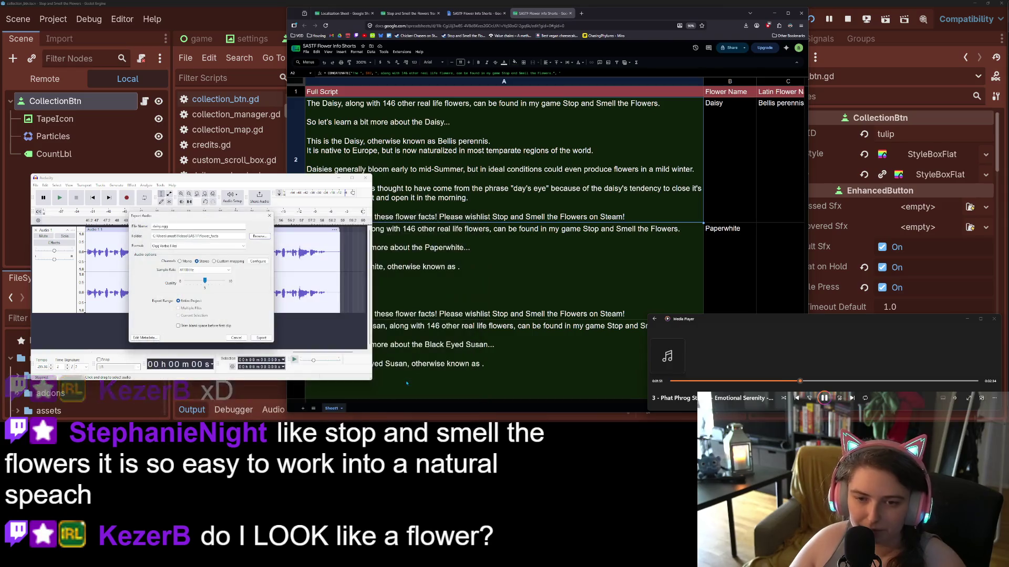
left_click(242, 250)
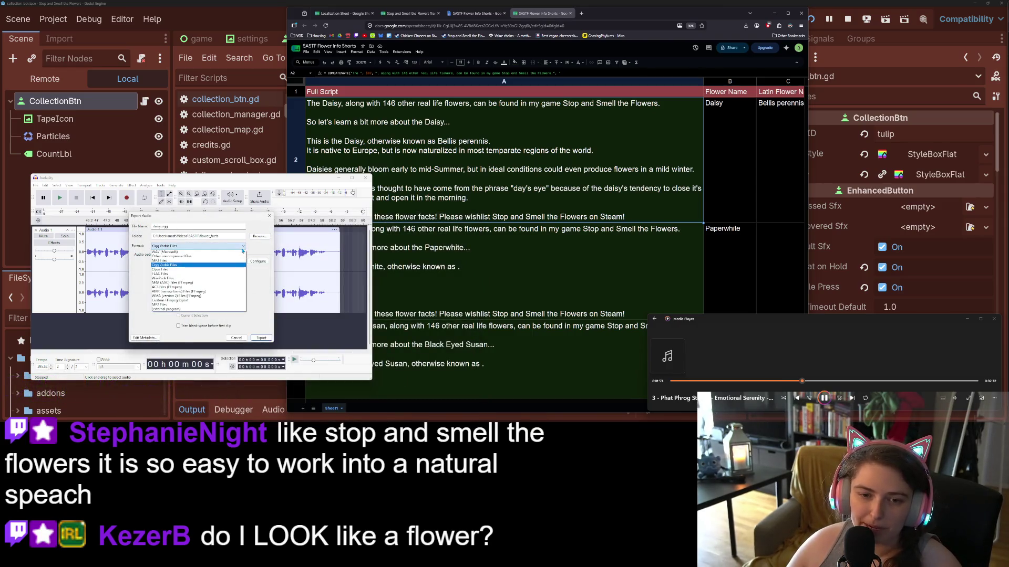
left_click(229, 255)
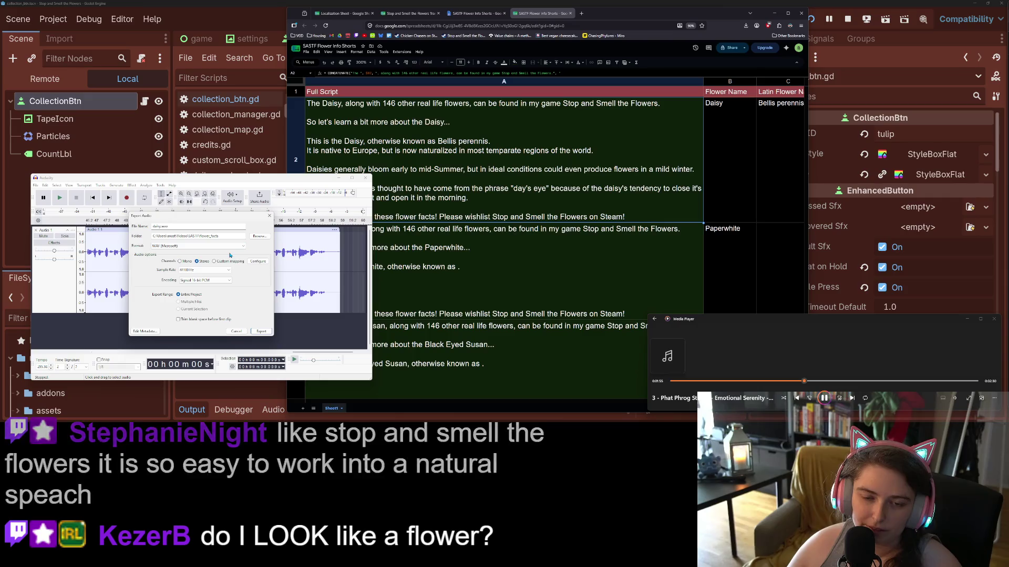
left_click(258, 333)
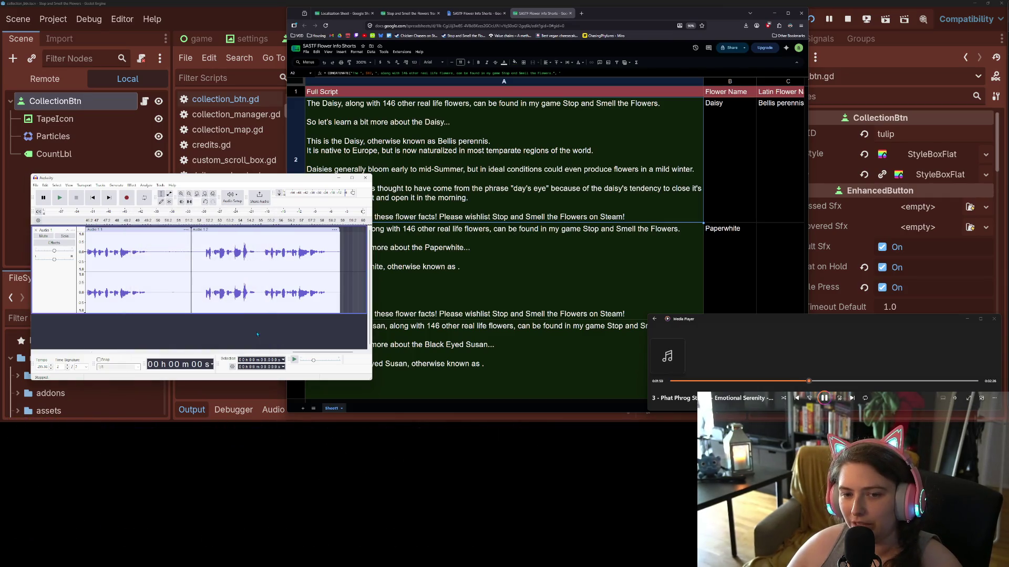
left_click(235, 202)
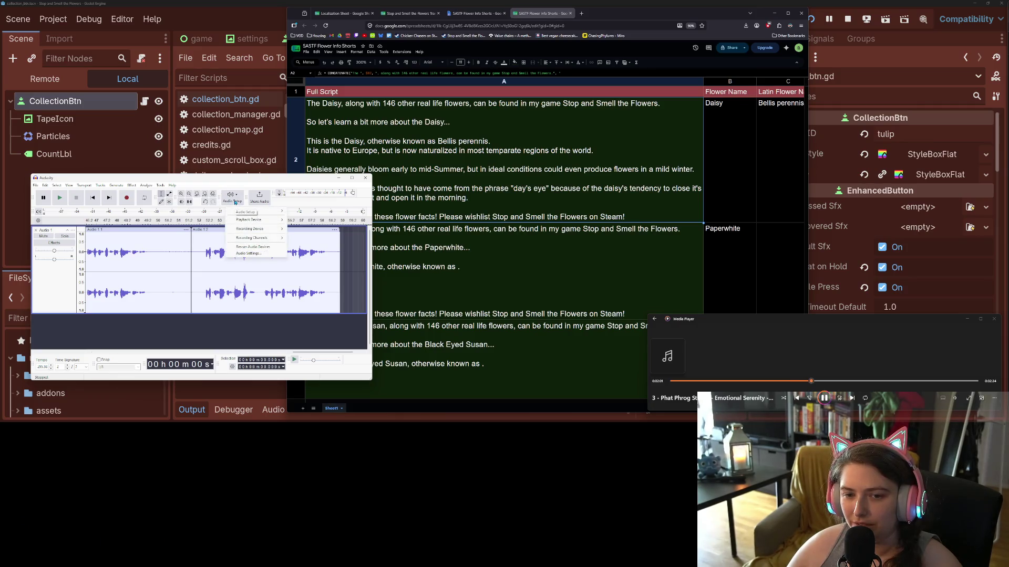
mouse_move(270, 232)
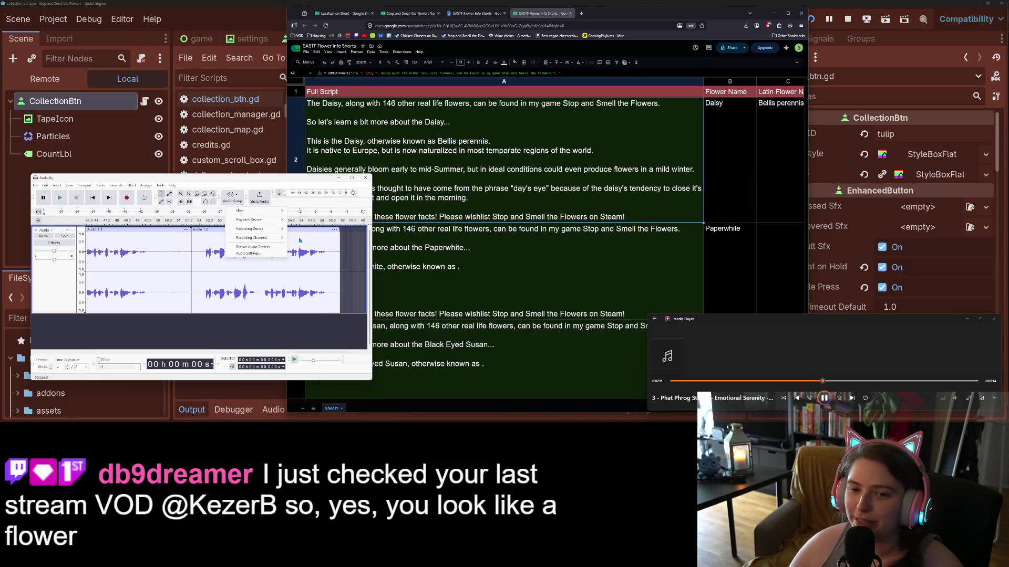
left_click(291, 183)
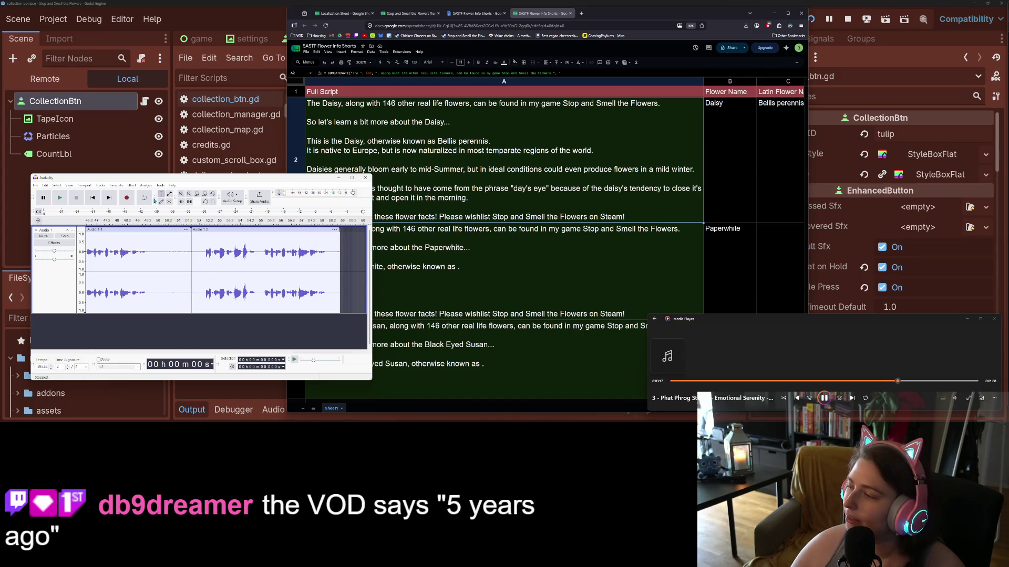
left_click(366, 178)
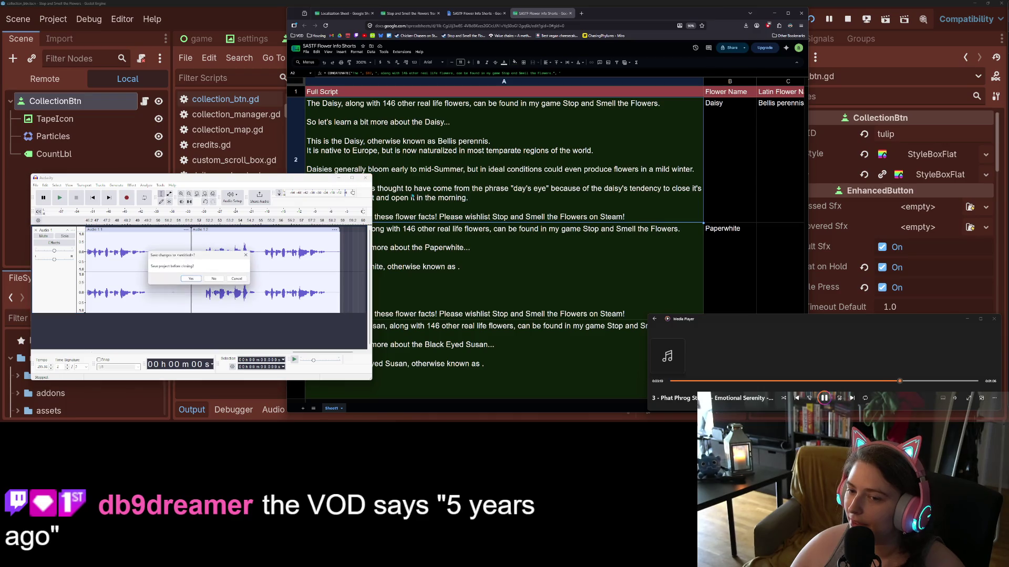
- Discard the untitled Audacity project without saving and open a blank Firefox tab
left_click(215, 279)
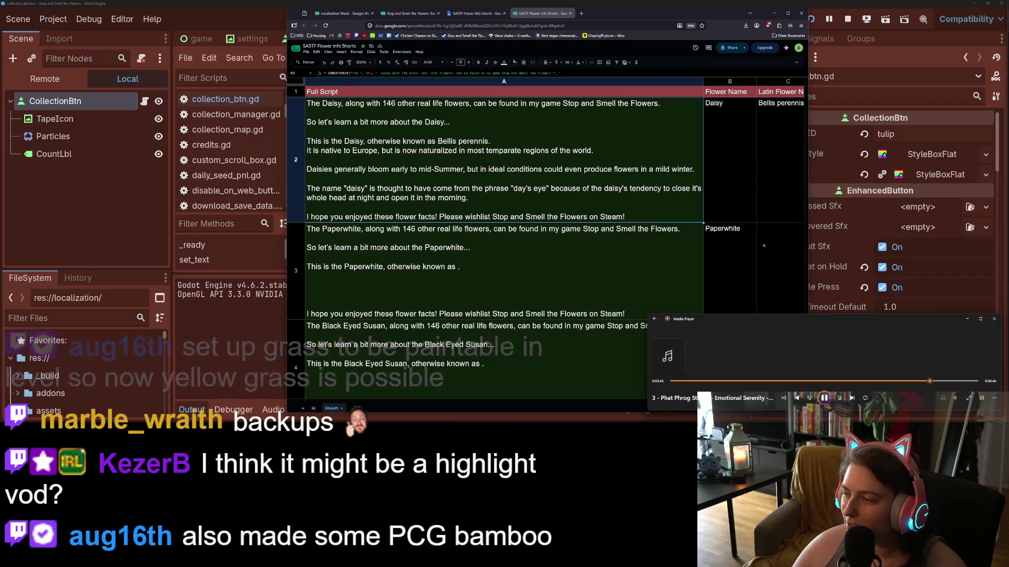
left_click(581, 13)
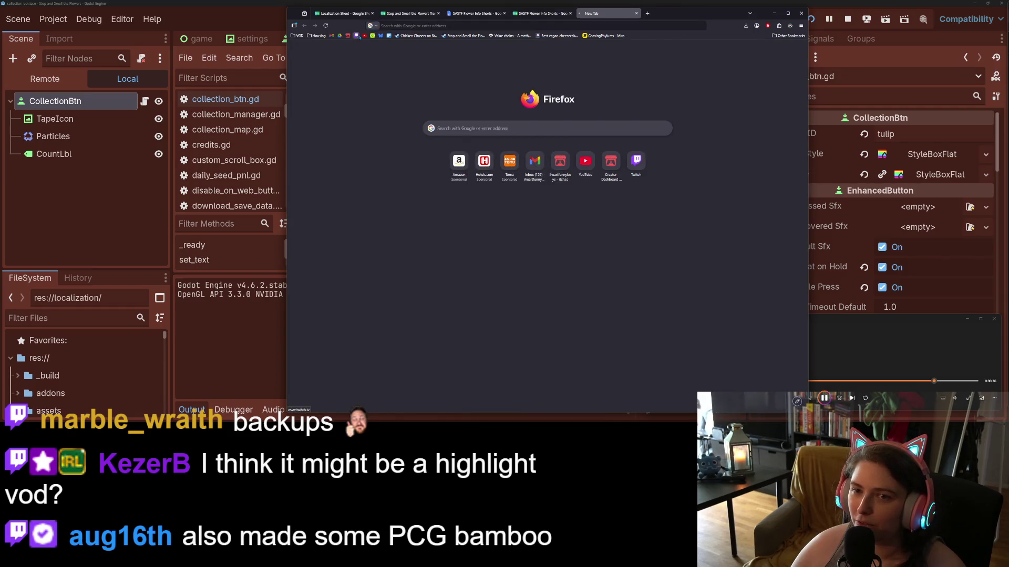
- Search Twitch for the streamer's channel and open its Videos list
left_click(356, 36)
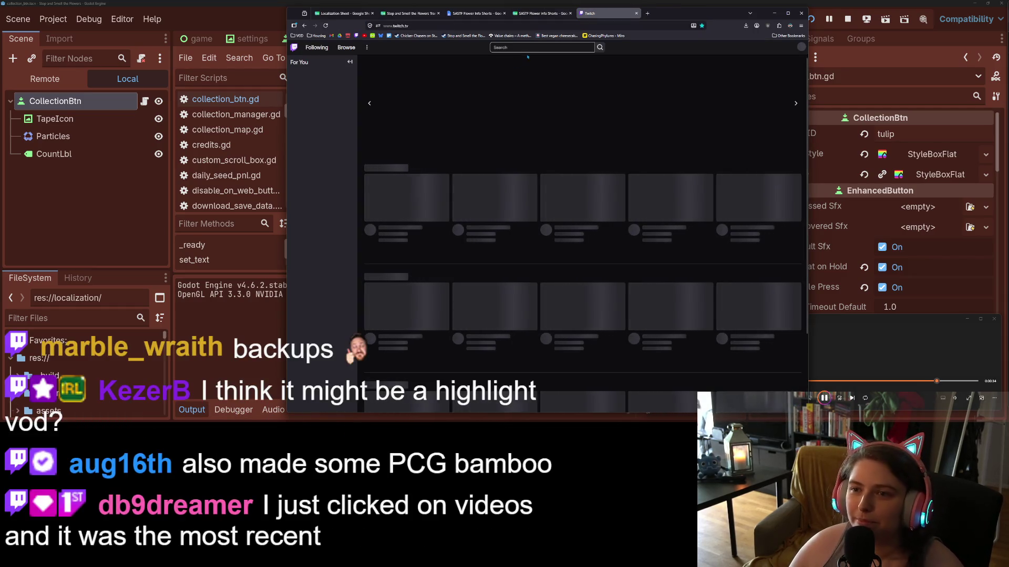
left_click(530, 47)
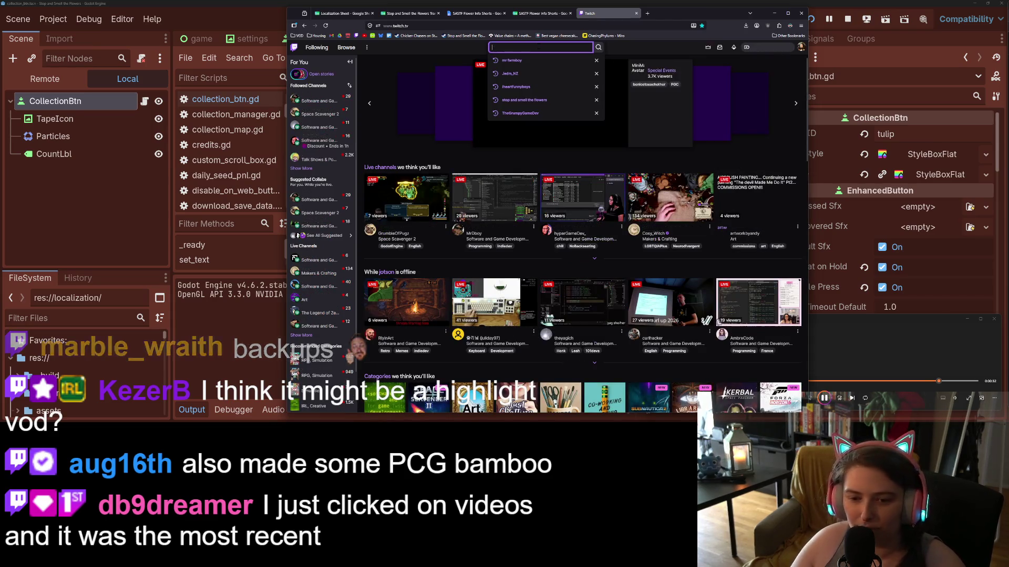
scroll(327, 398, "down", 2)
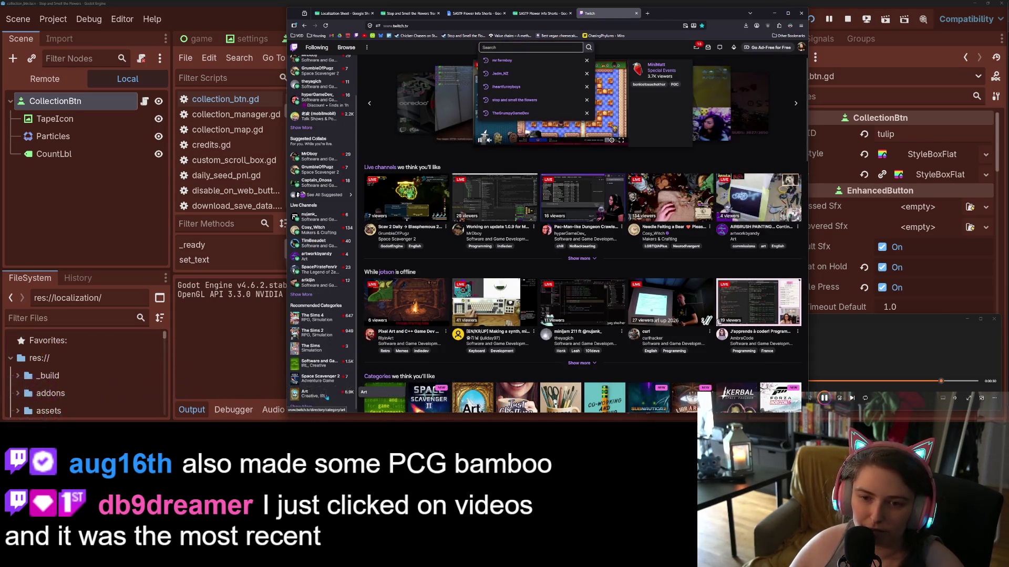
mouse_move(310, 288)
scroll(310, 288, "up", 2)
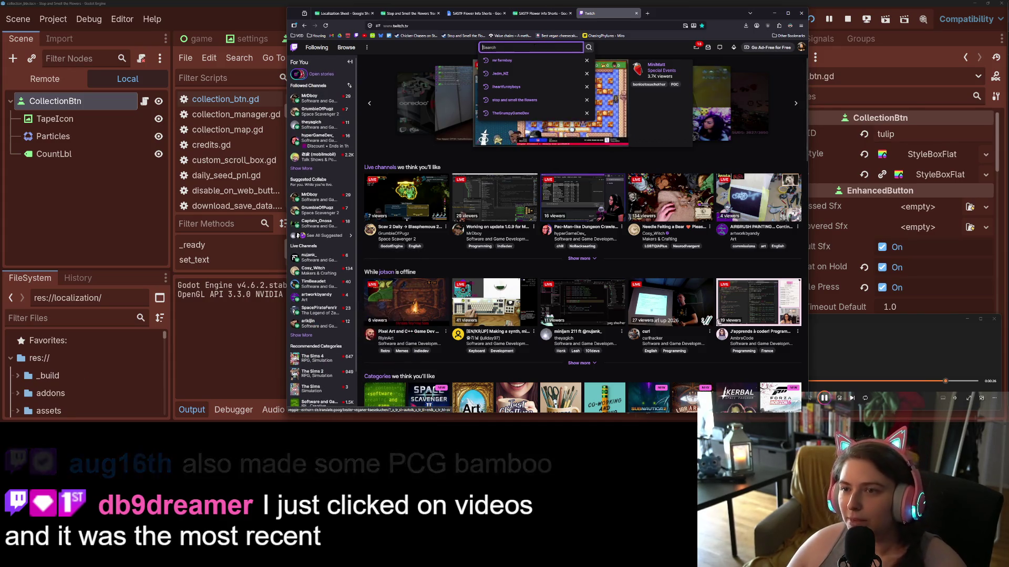
type("augth")
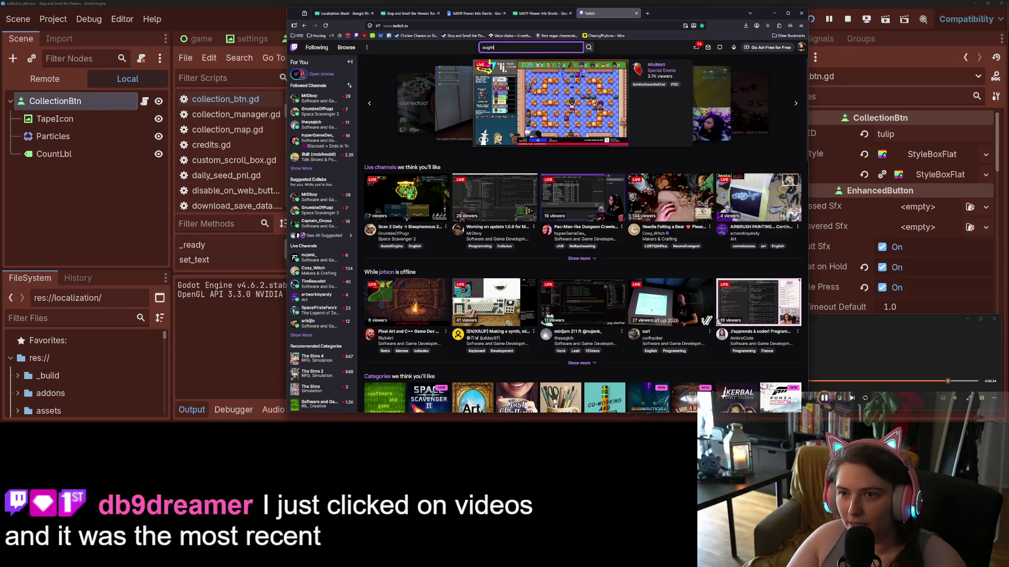
key("BackSpace")
key("BackSpace")
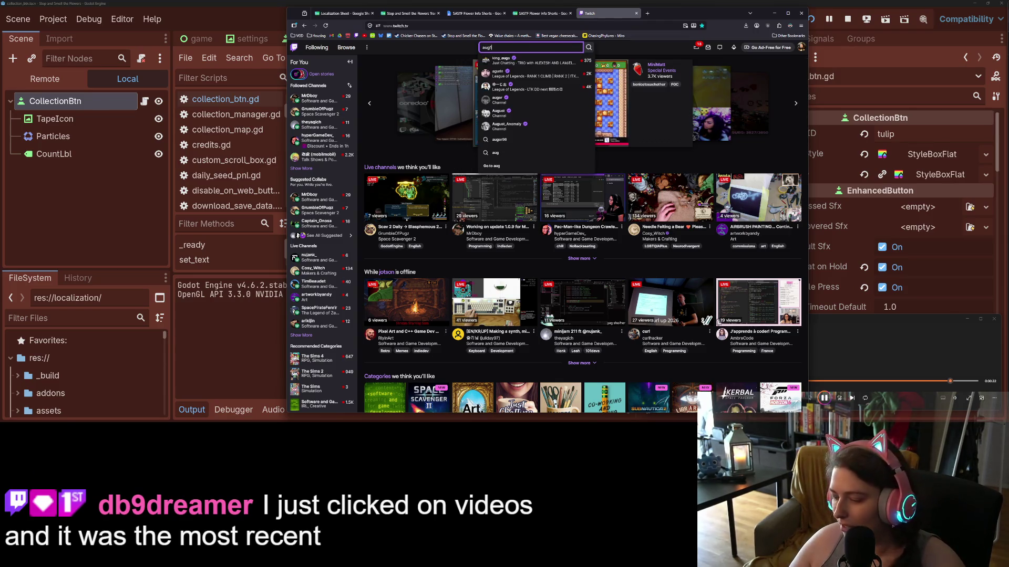
type("h")
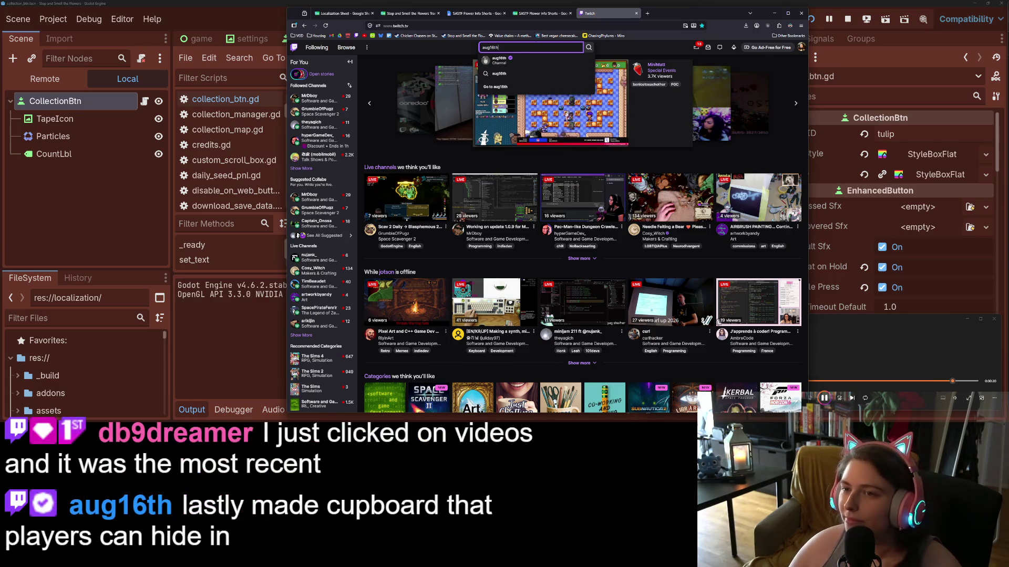
left_click(522, 62)
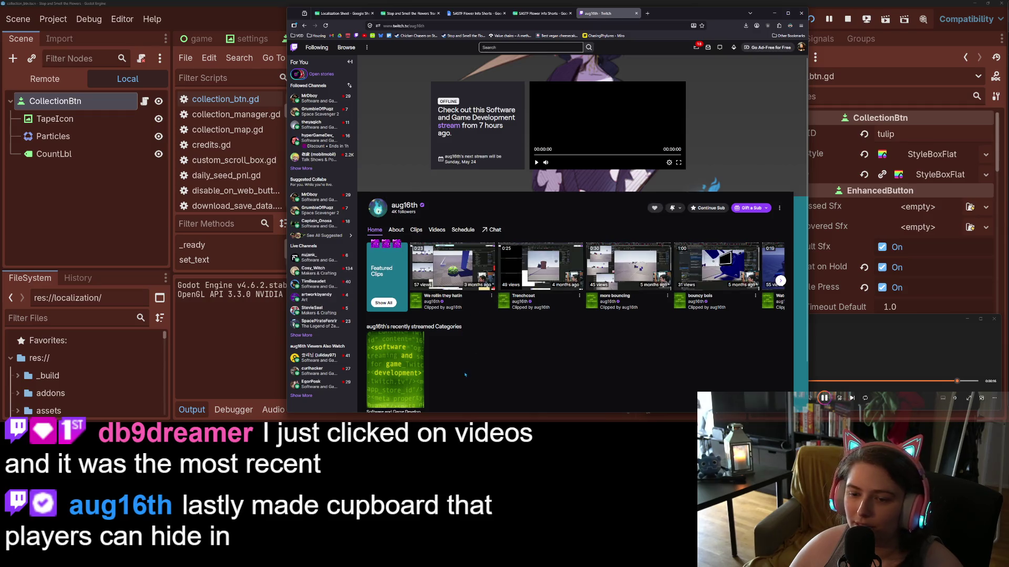
scroll(463, 306, "down", 1)
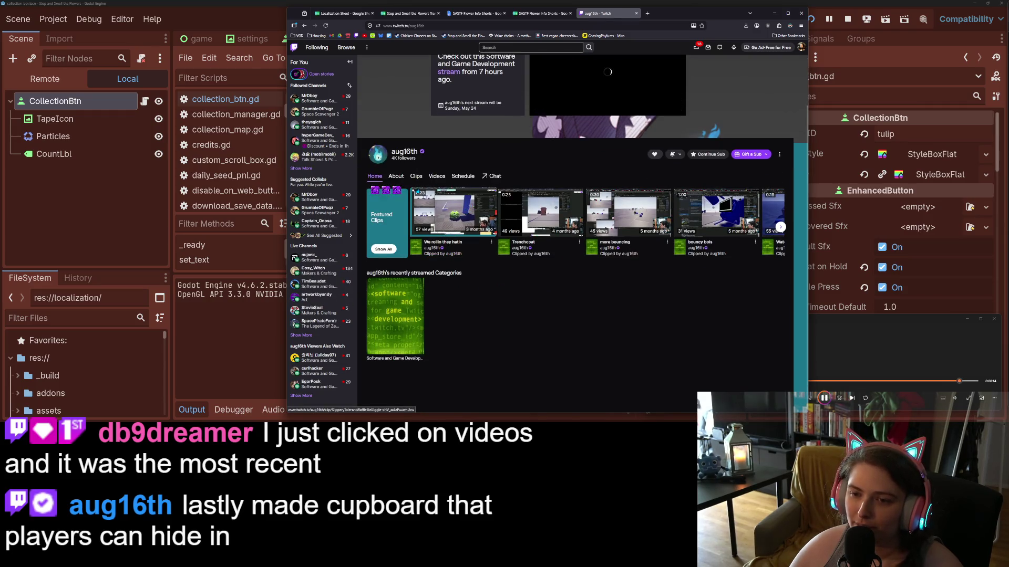
left_click(436, 176)
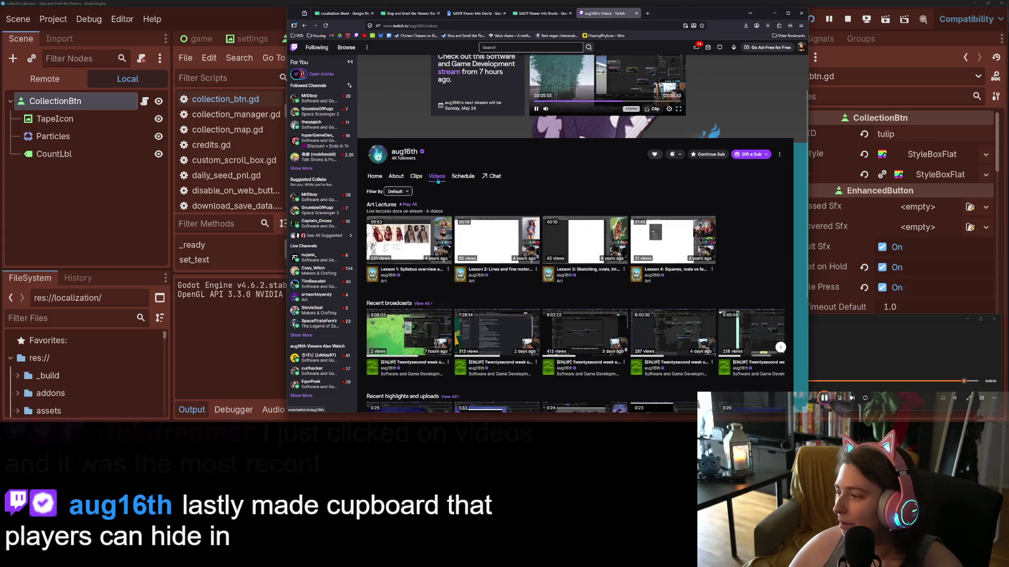
- Open the broadcast from 7 hours ago, pause it, and rewind it to 01:31:17
scroll(432, 265, "down", 1)
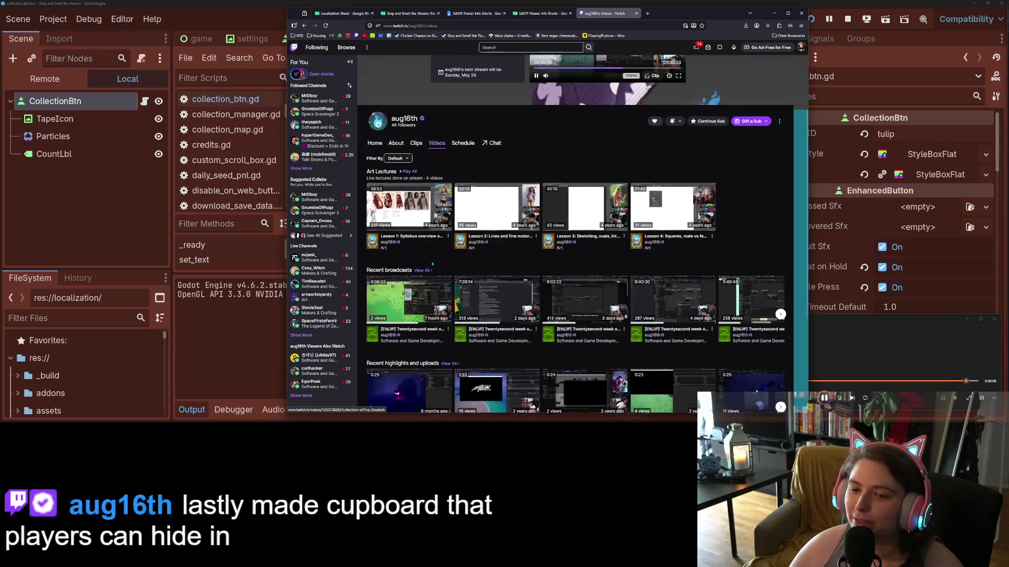
scroll(432, 265, "down", 2)
scroll(410, 241, "down", 2)
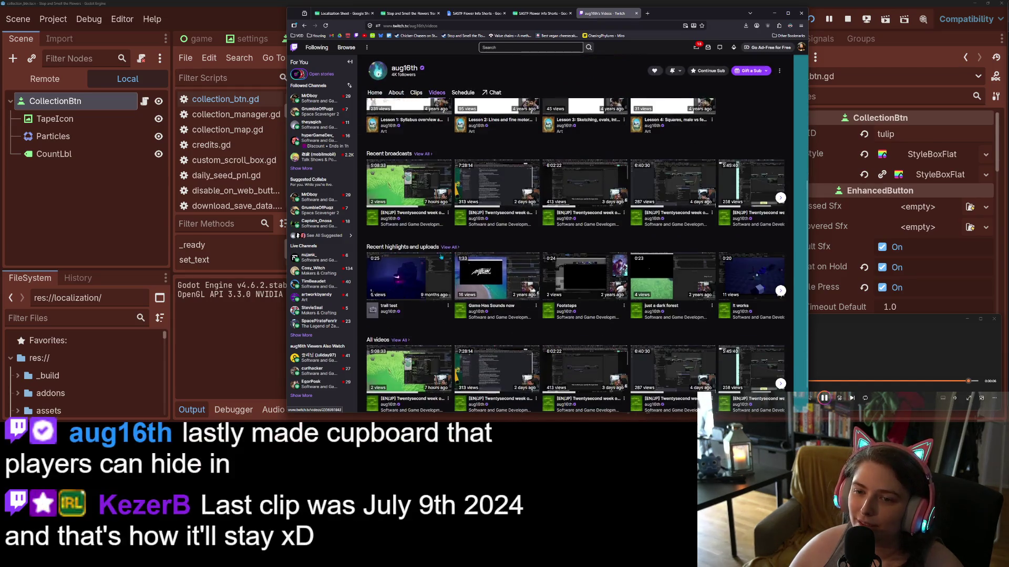
left_click(404, 184)
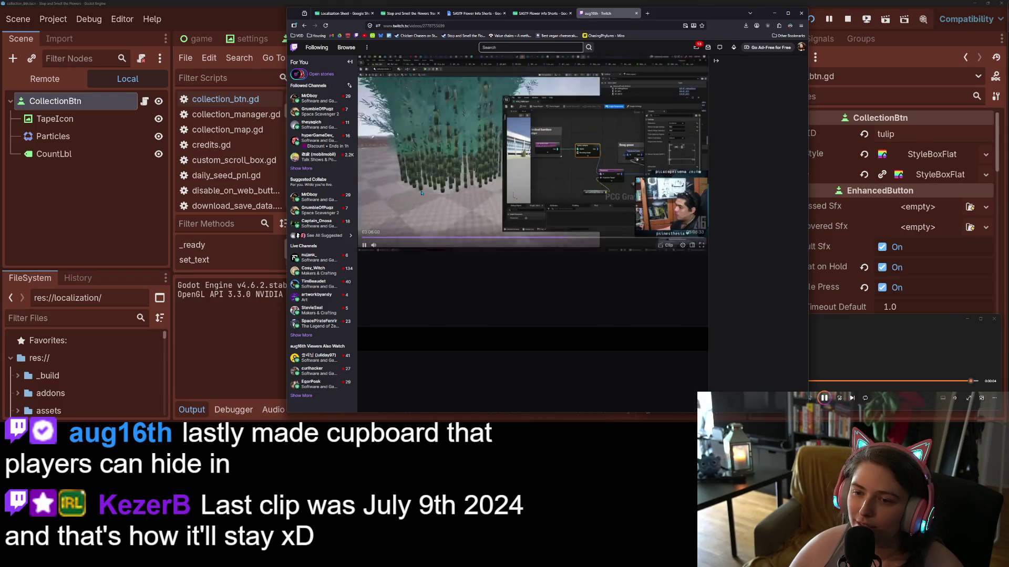
left_click(609, 239)
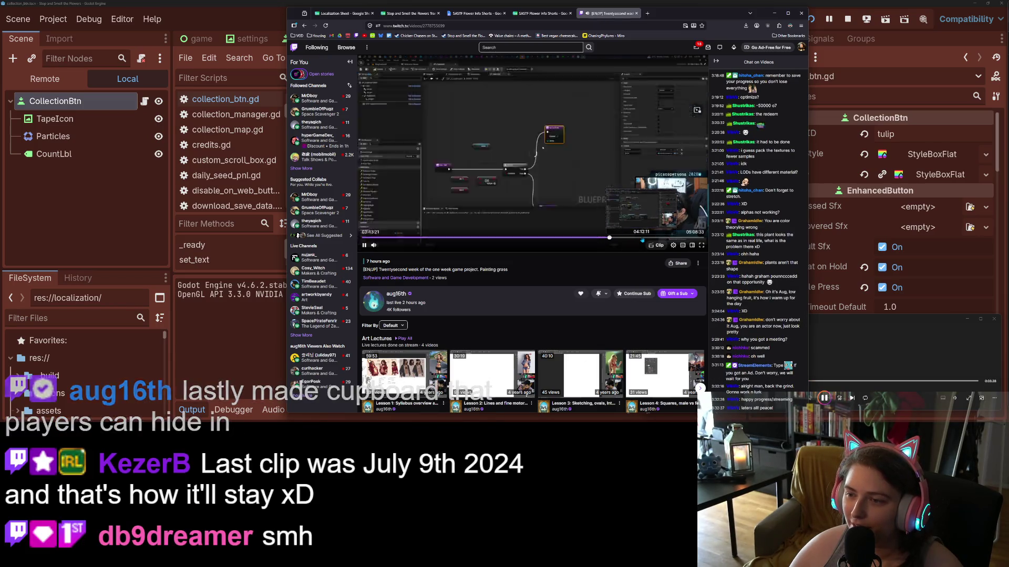
left_click(658, 240)
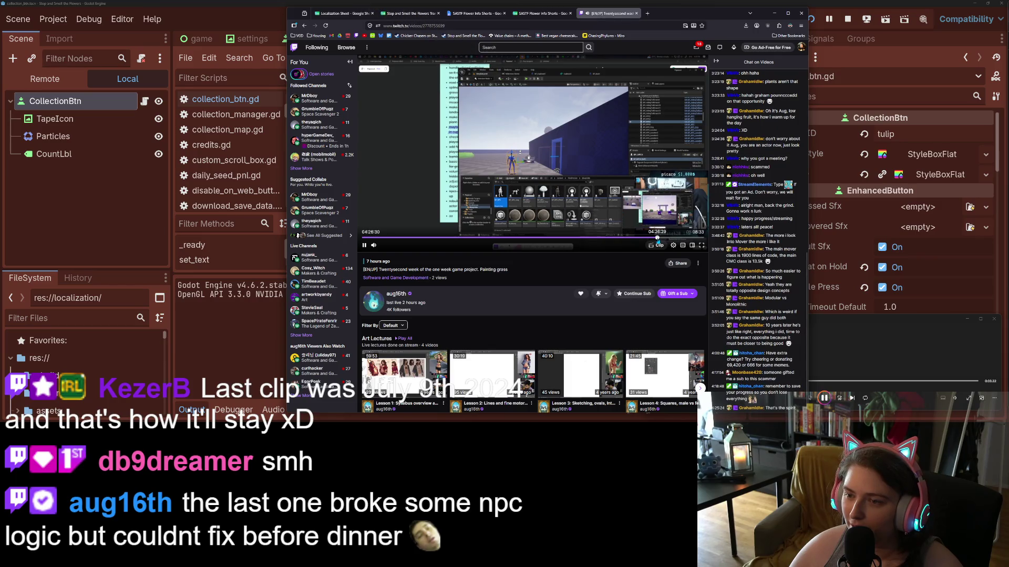
left_click(660, 238)
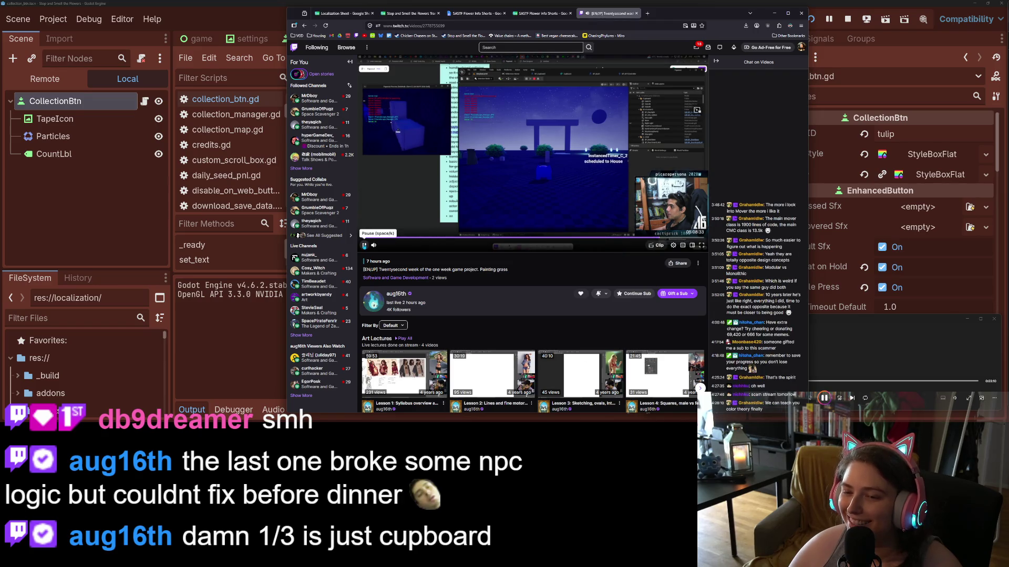
left_click(364, 245)
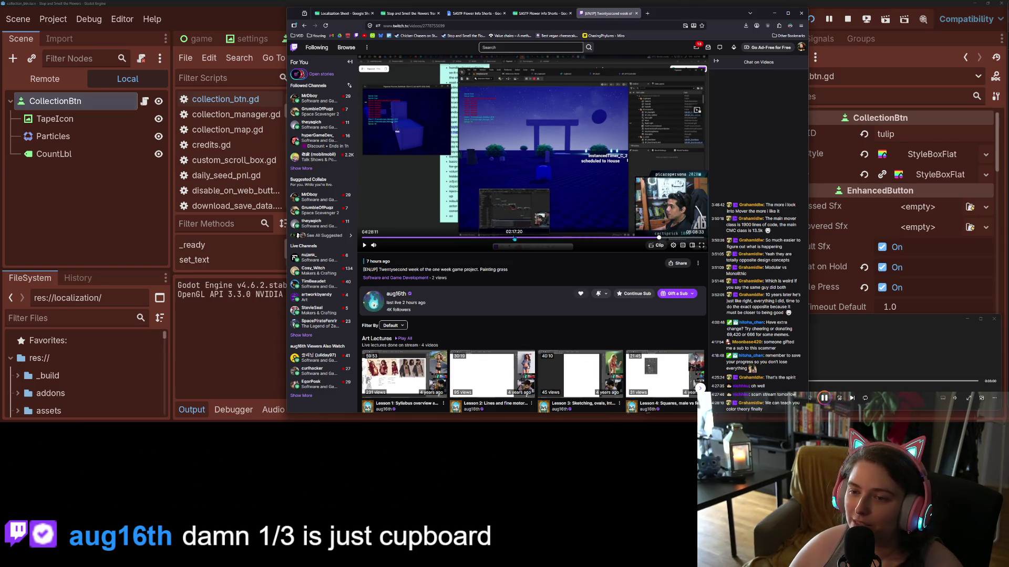
left_click_drag(500, 237, 489, 238)
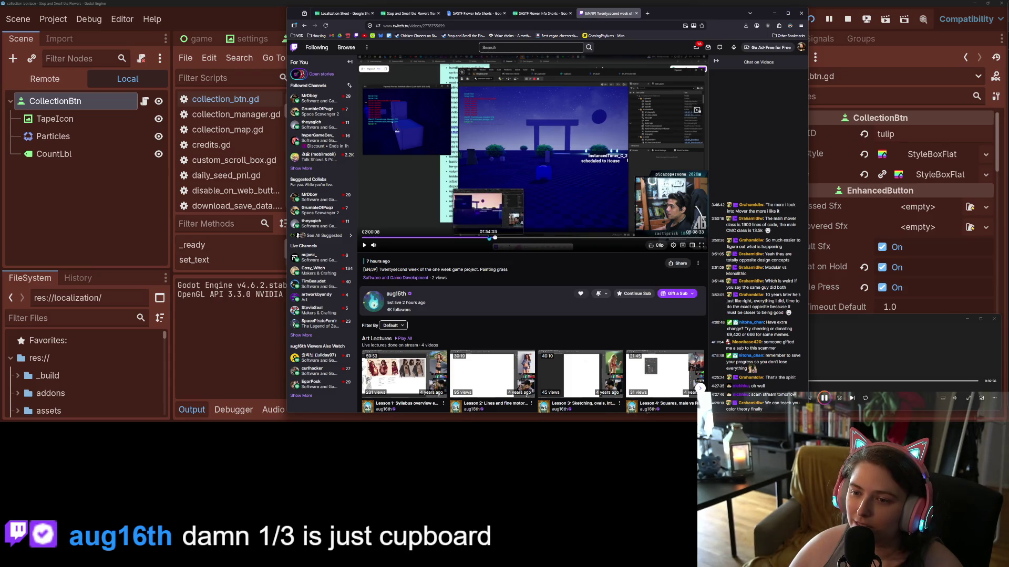
left_click(464, 239)
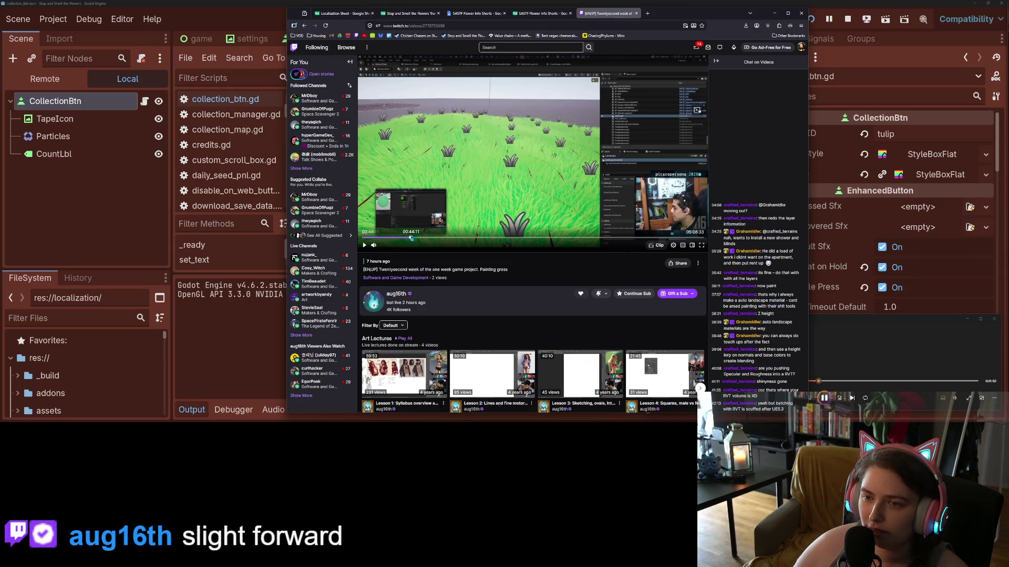
- Skip the grass-painting VOD forward in small jumps, past 00:59:48, to 01:03:15
left_click(413, 238)
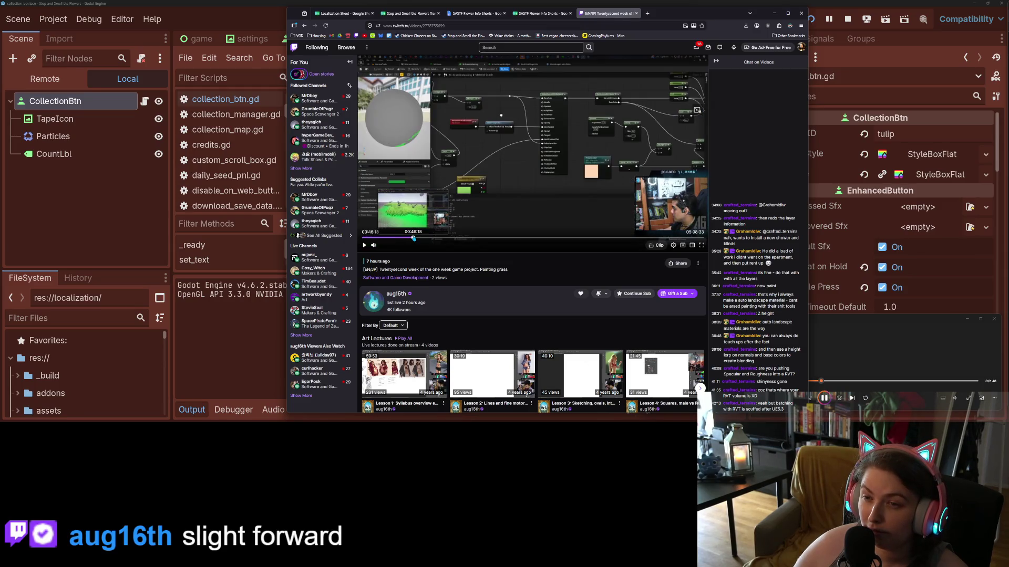
left_click(415, 238)
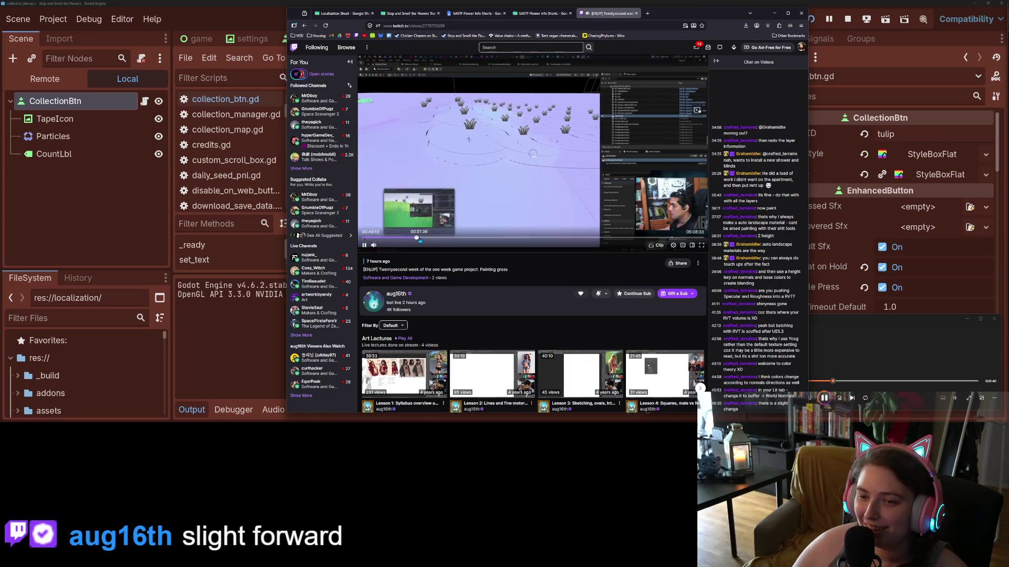
left_click(419, 239)
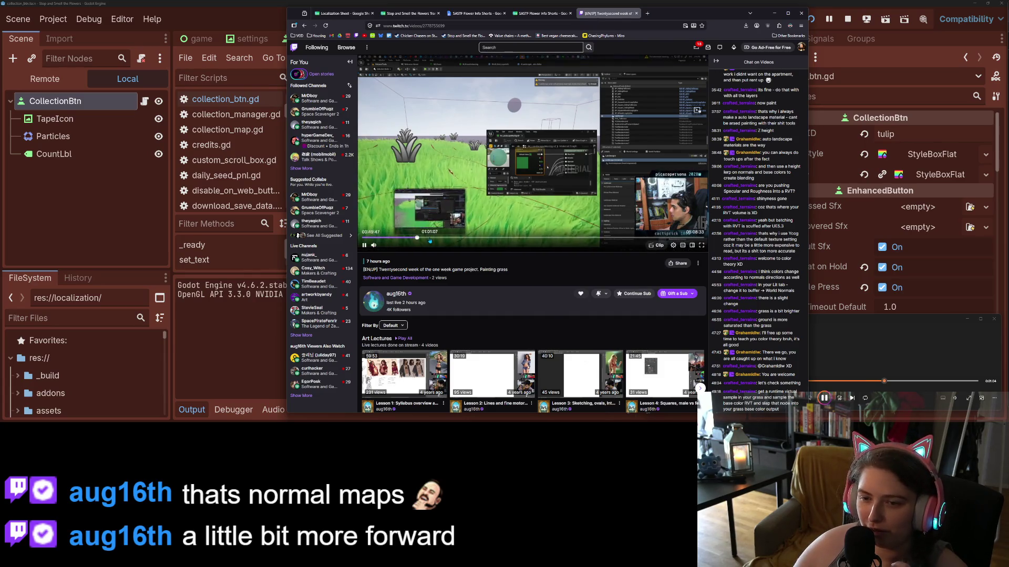
left_click(428, 239)
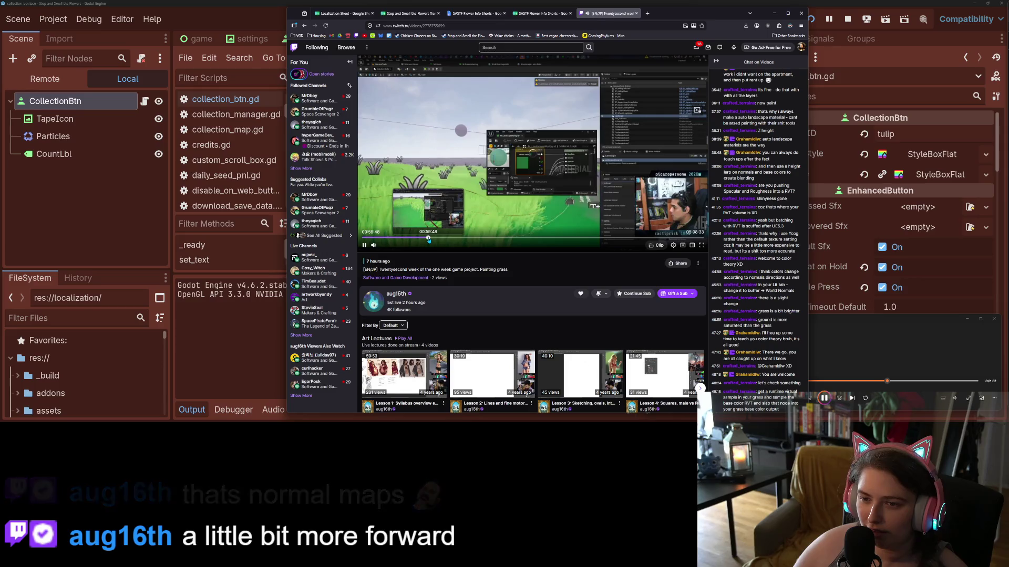
left_click(430, 240)
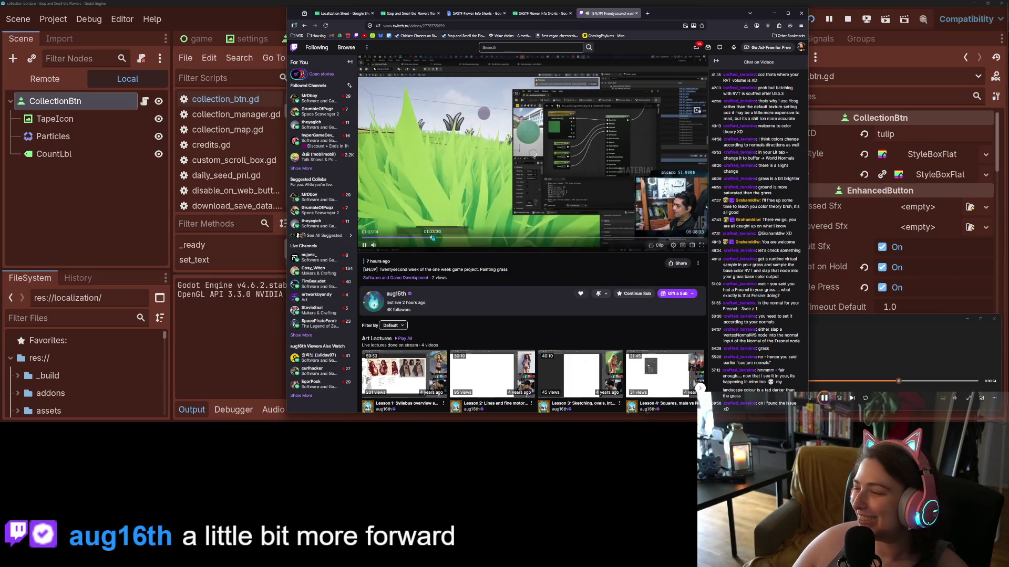
left_click(432, 239)
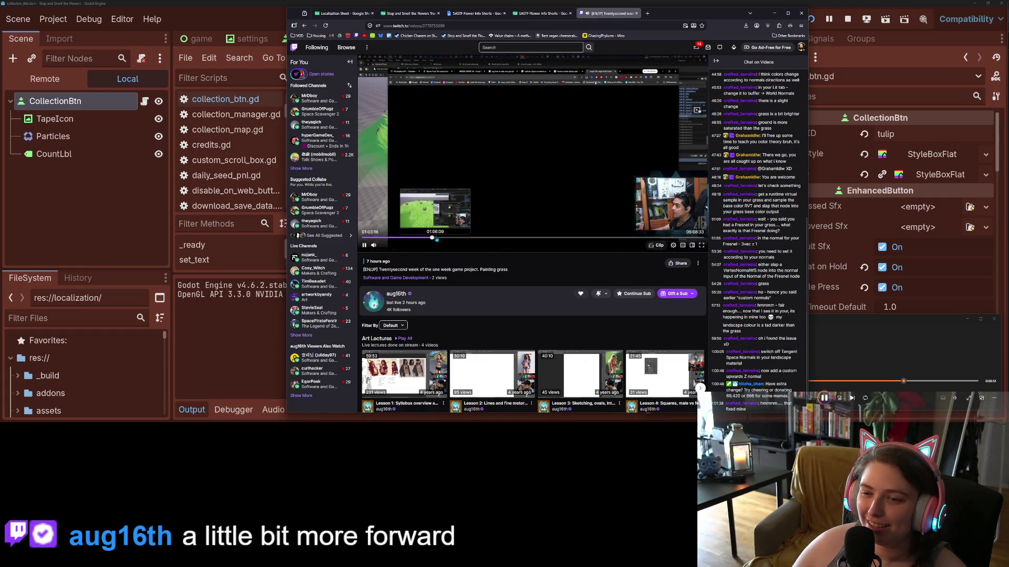
- Jump the VOD ahead to 01:08:32, then to 01:13:34, and pause it
left_click(438, 238)
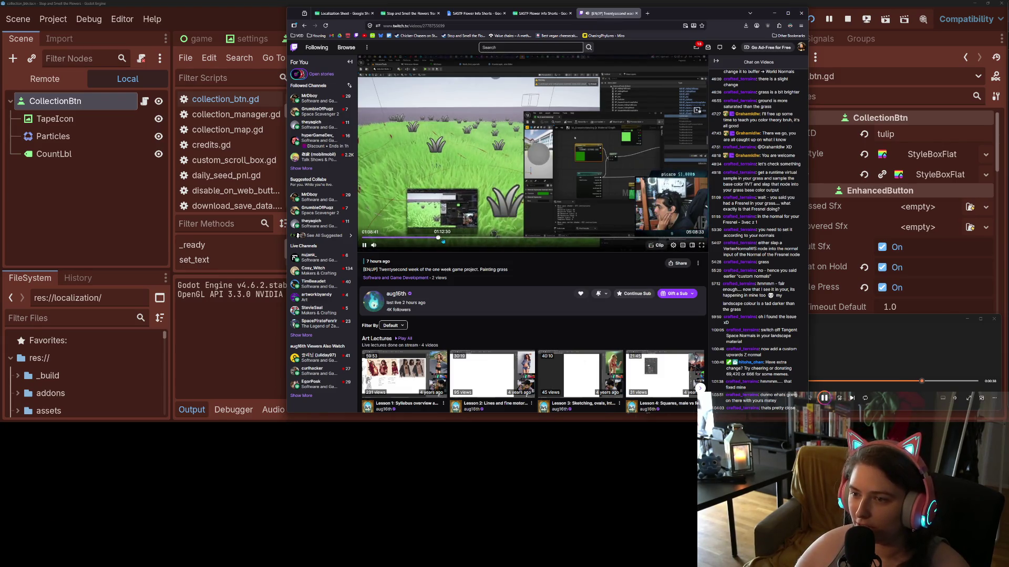
left_click(444, 239)
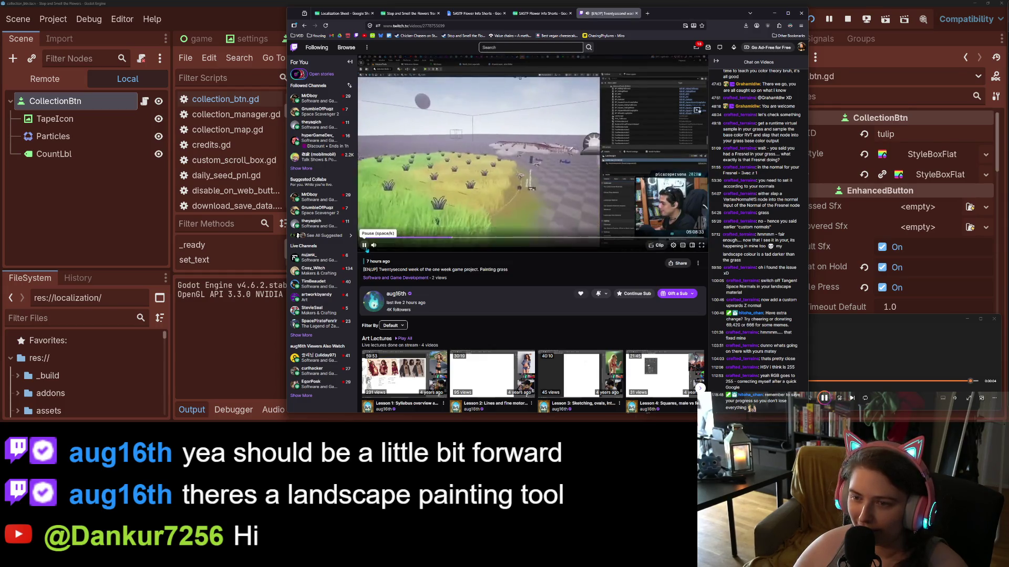
left_click(366, 248)
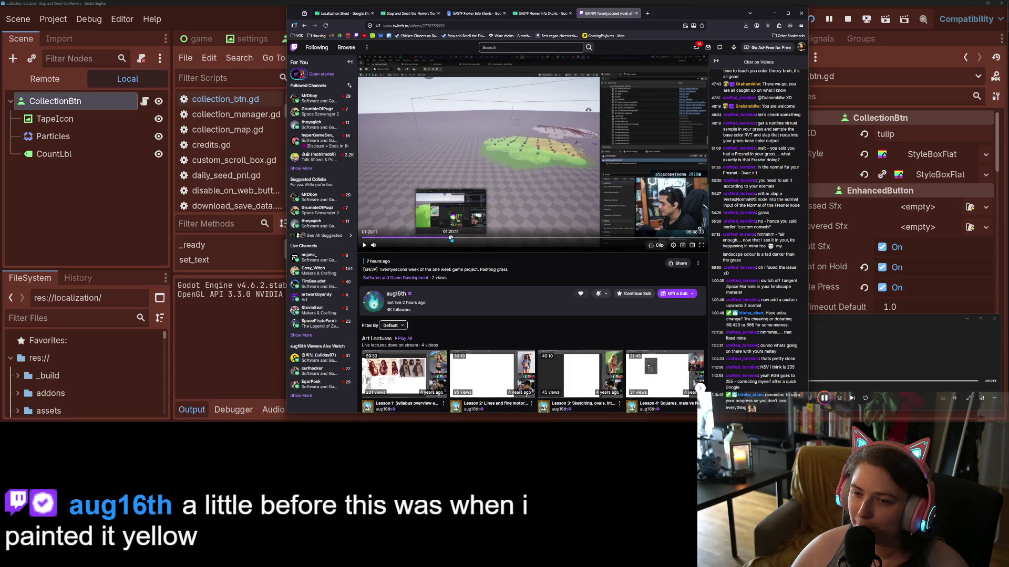
- Rewind the VOD to 01:19:23 and play it, then pause on the yellow grass
left_click(450, 239)
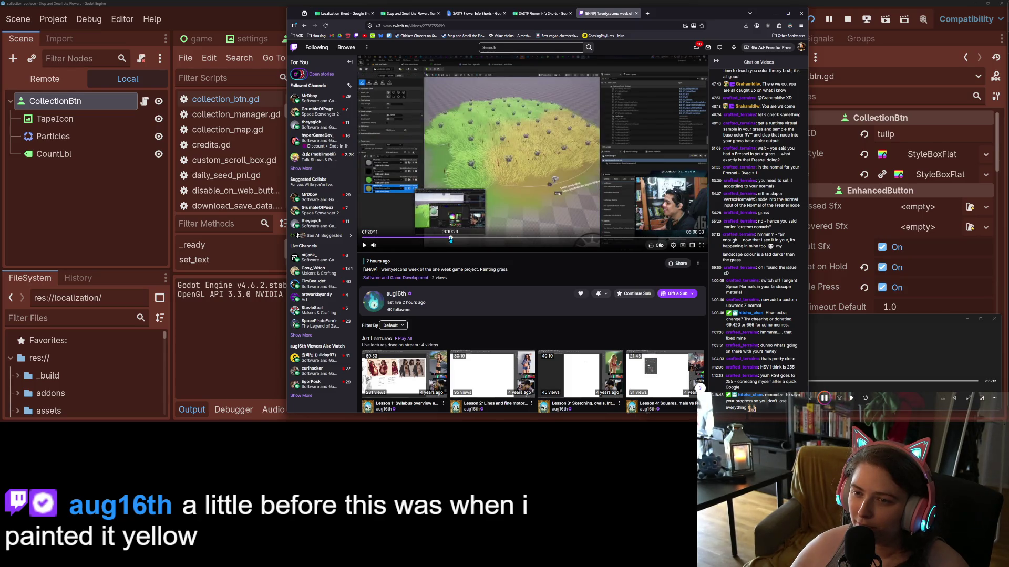
left_click(450, 239)
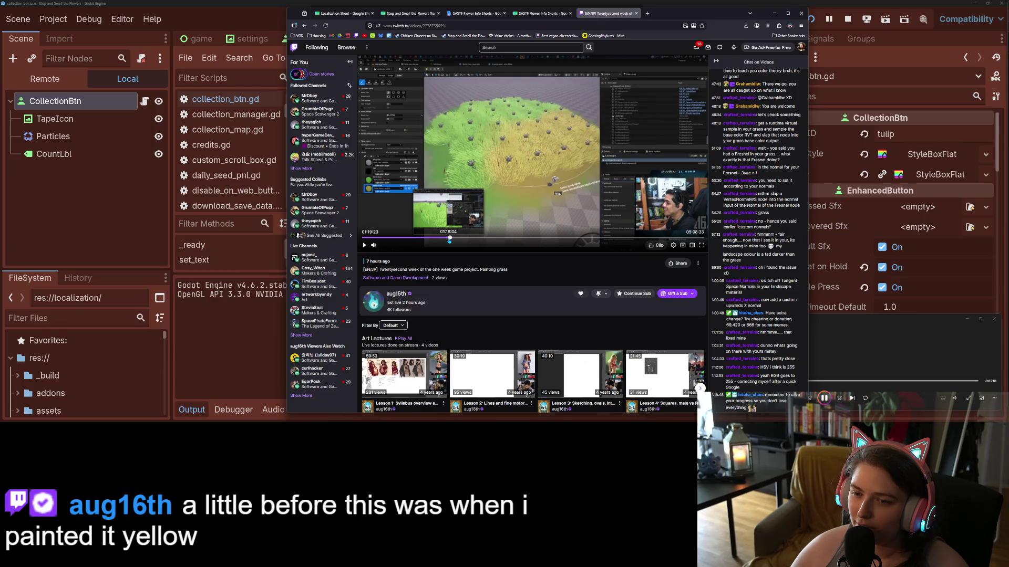
left_click(471, 190)
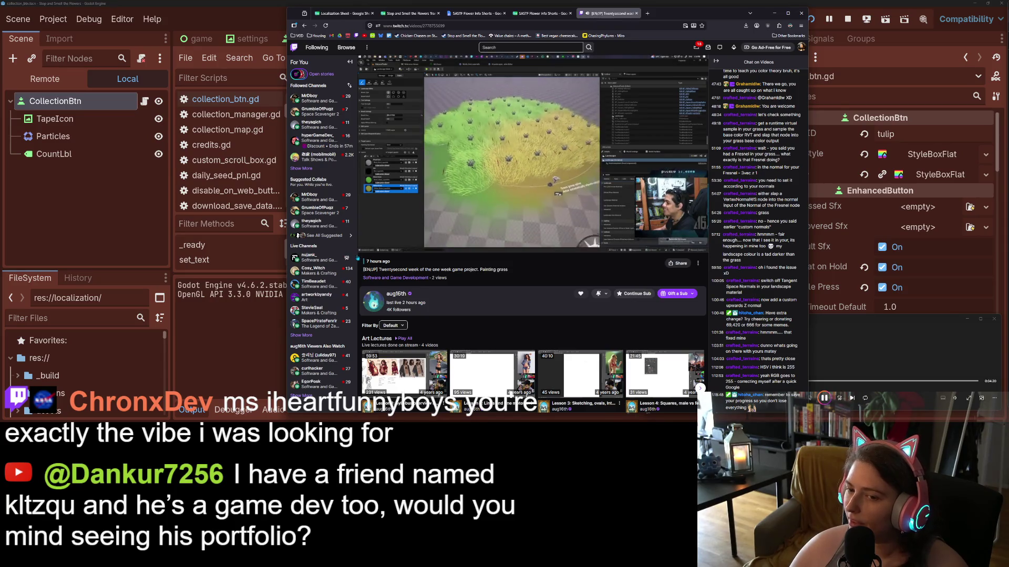
left_click(504, 180)
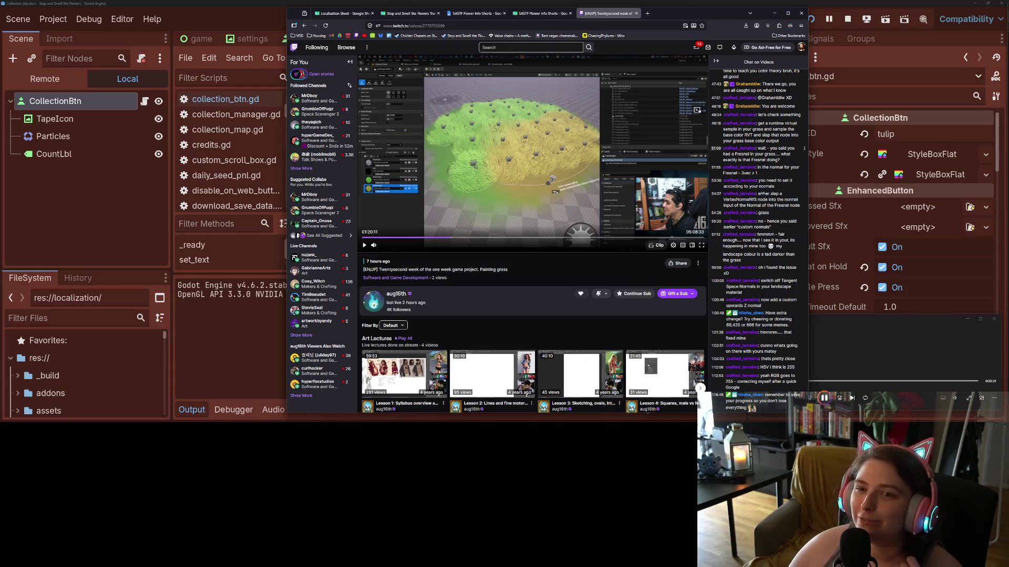
left_click(887, 375)
- Resume the music, lower Media Player's volume from 9 to 7, and minimize it
left_click(824, 398)
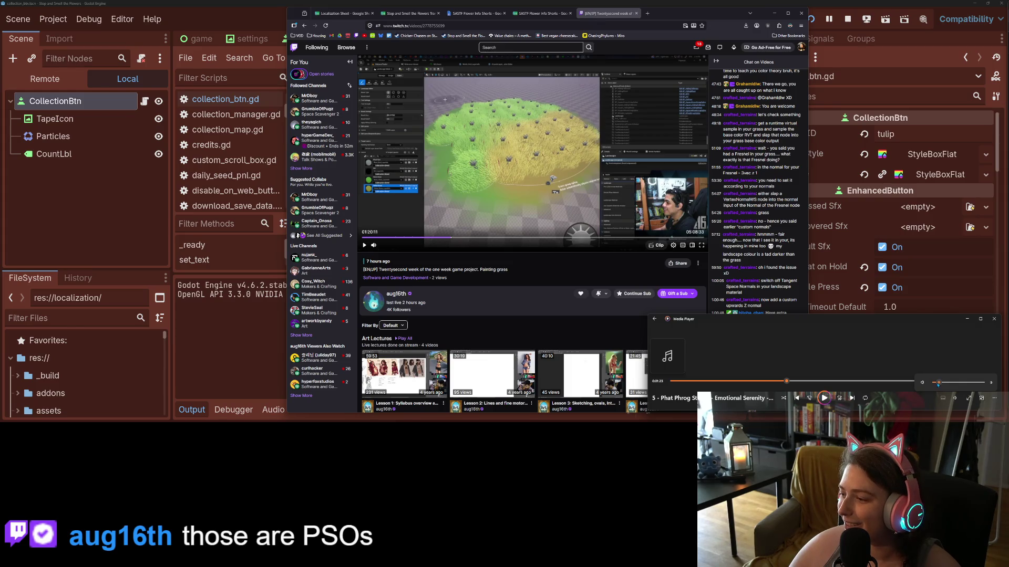
left_click(968, 321)
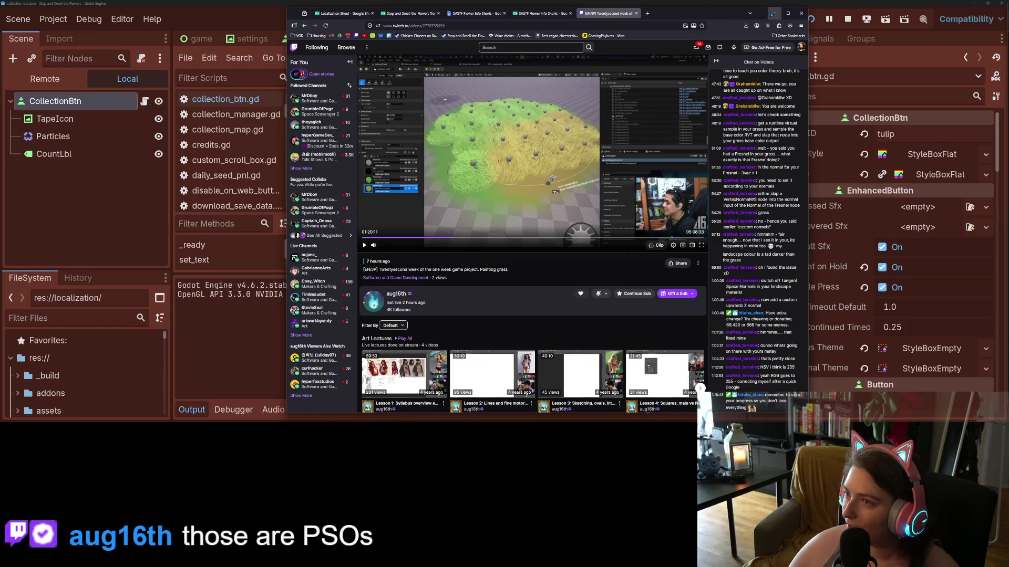
key("alt+Tab")
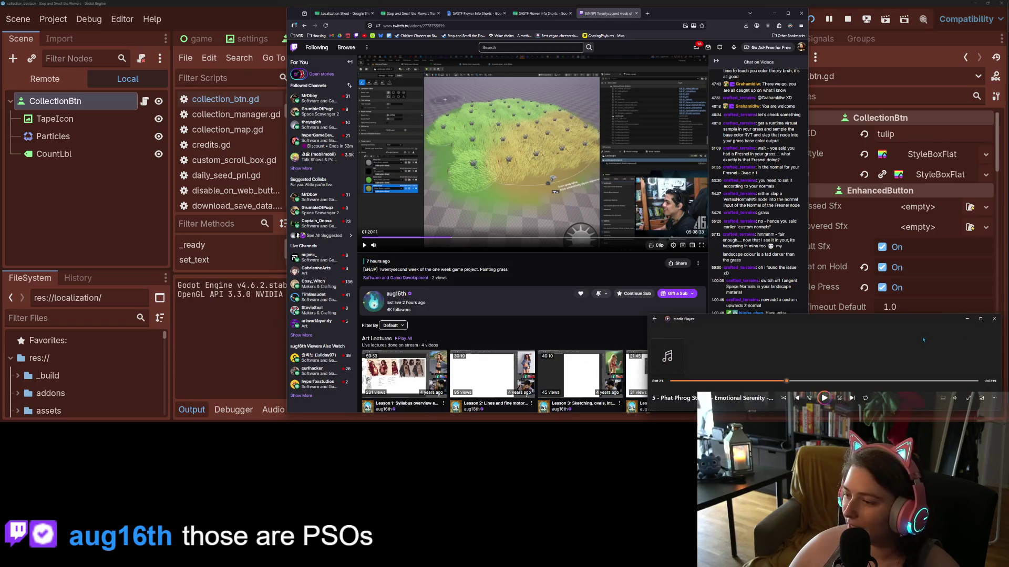
left_click(824, 398)
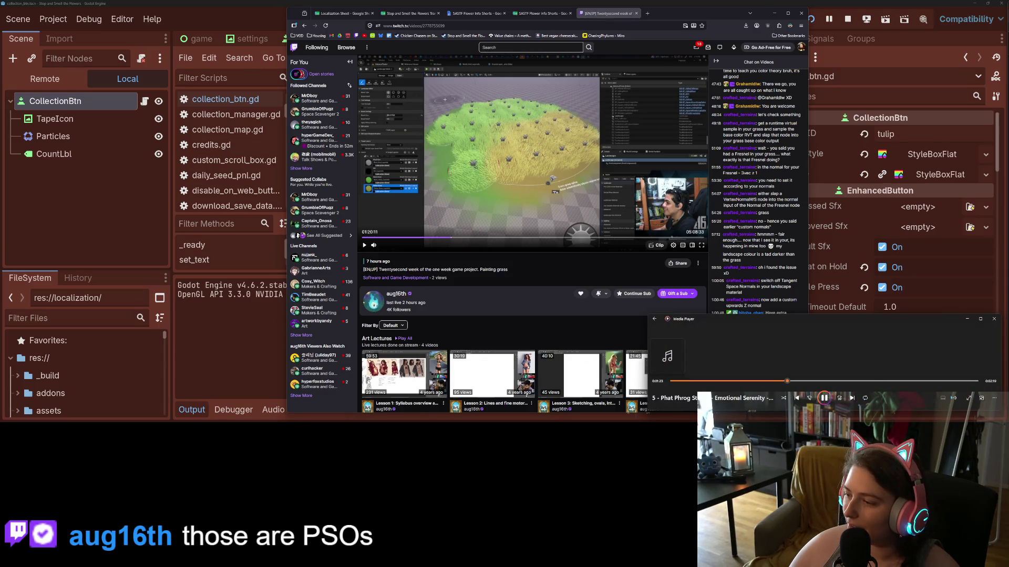
left_click(953, 398)
left_click_drag(939, 388, 938, 387)
left_click(969, 319)
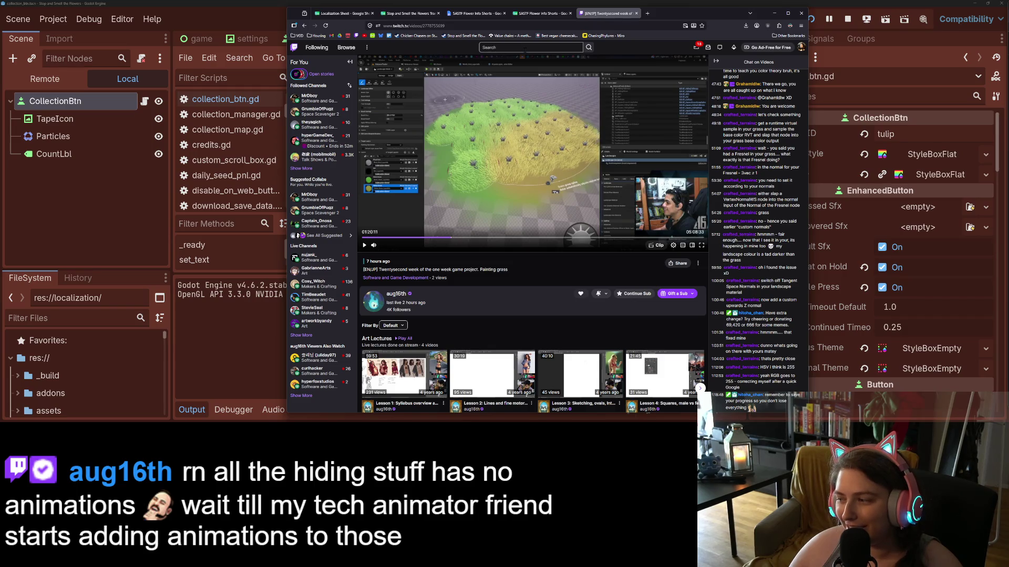
- Nudge the browser window up so Godot's bottom panel tabs show beneath it
left_click_drag(657, 13, 656, 6)
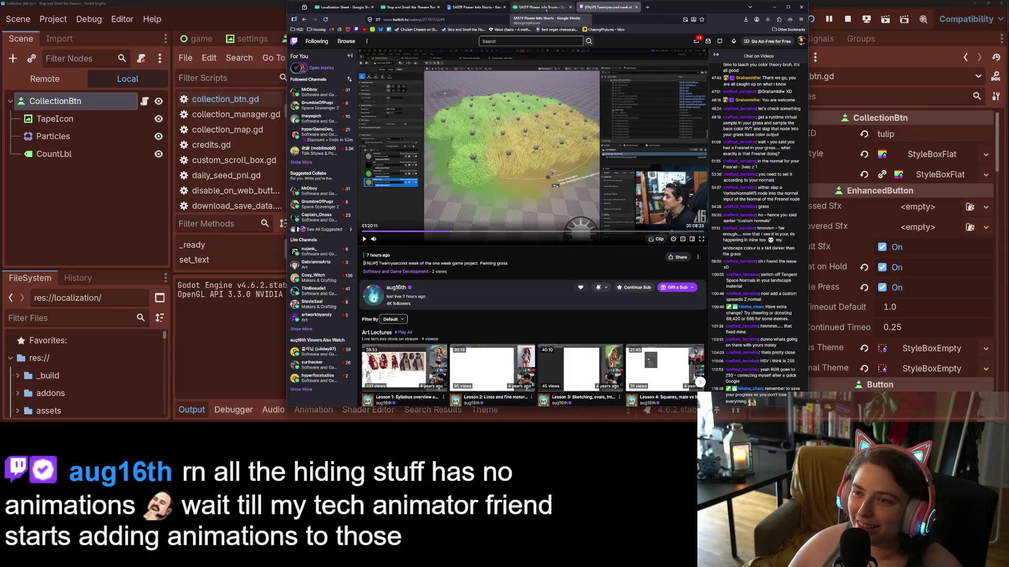
- Flip through the SASTF Flower Info Shorts and Twitch tabs, minimize the browser, and bring back the Bellis perennis article
left_click(546, 9)
left_click(475, 7)
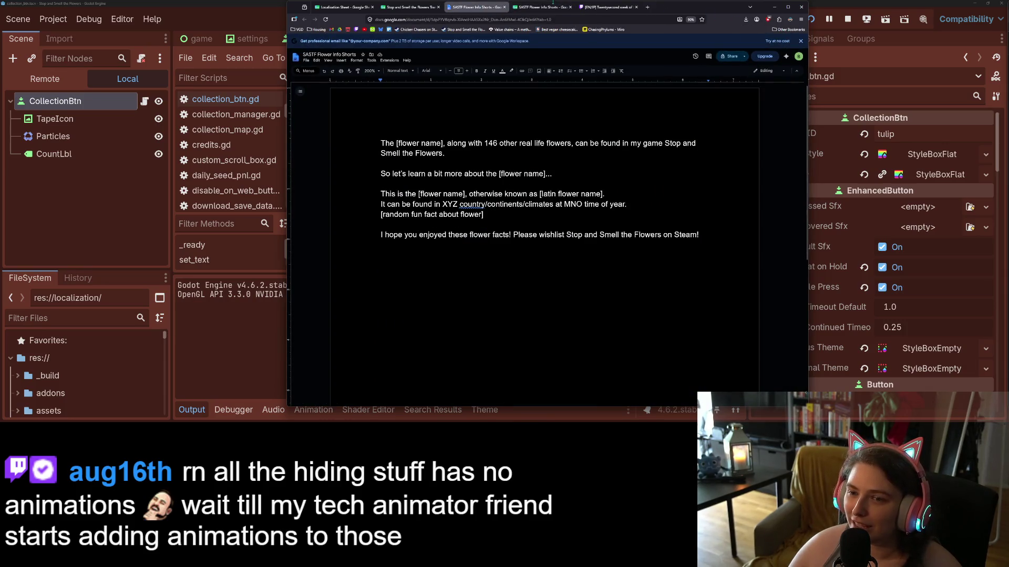
left_click(549, 7)
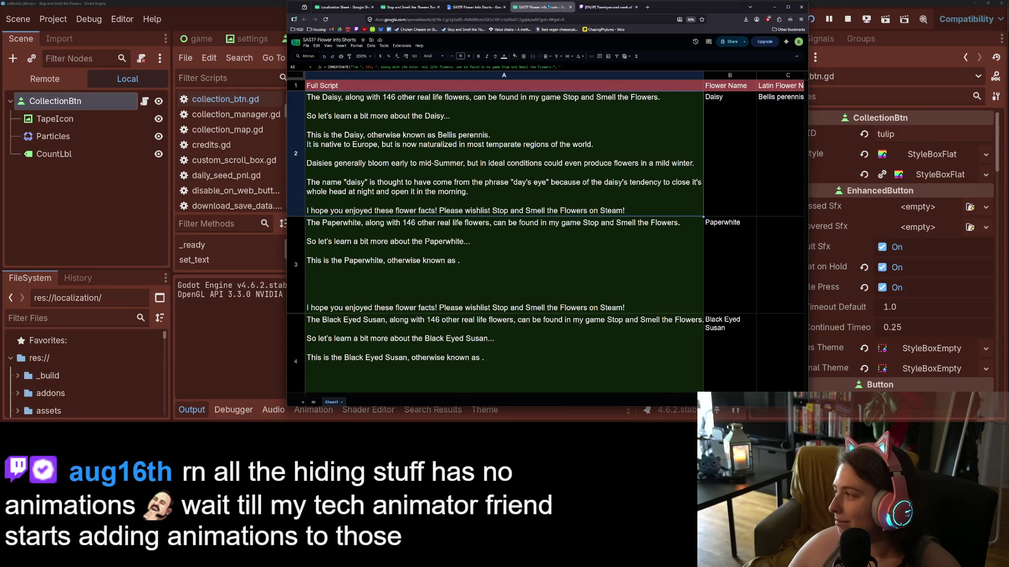
left_click(605, 7)
left_click(776, 8)
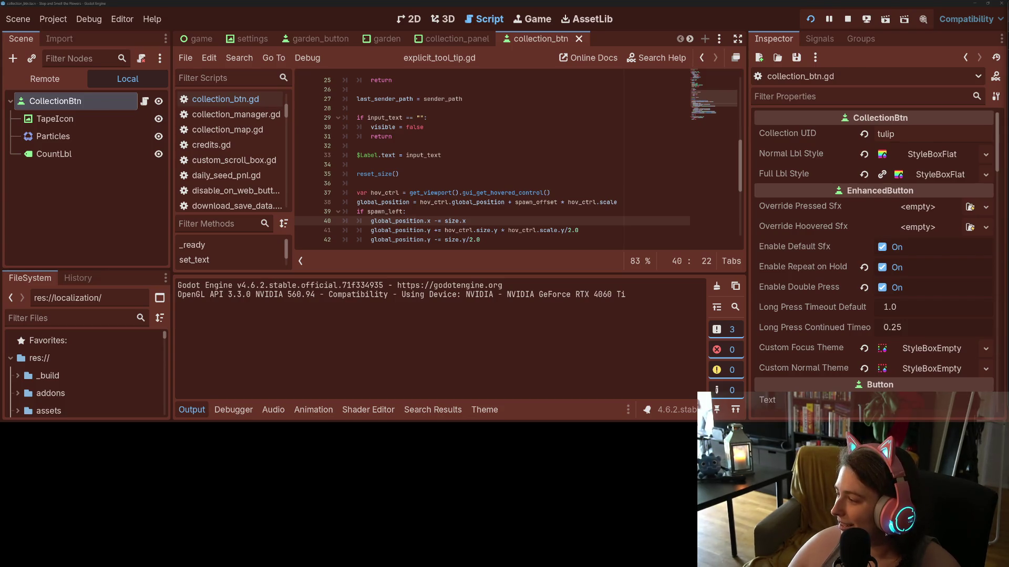
key("alt+Tab")
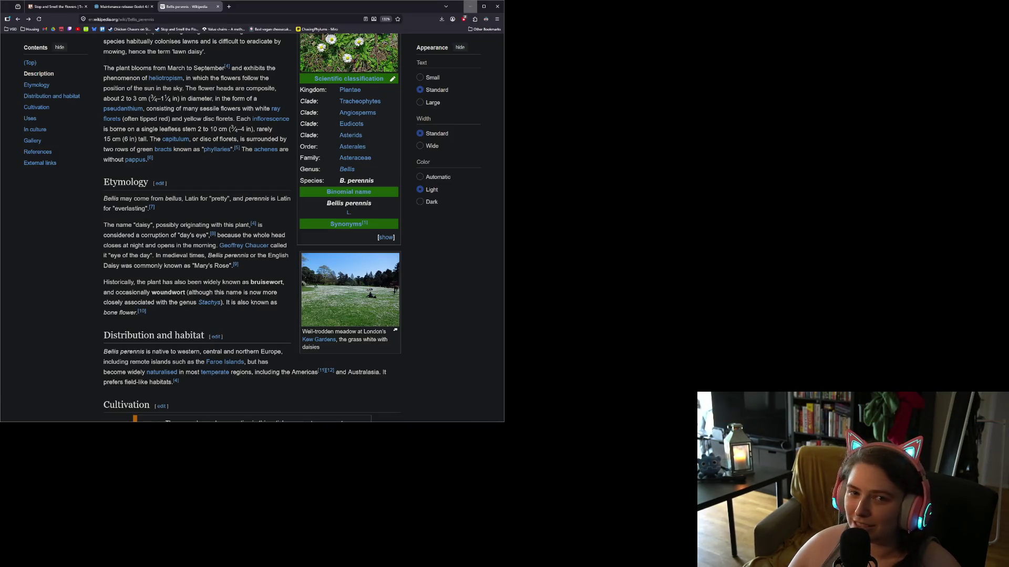
key("alt+Tab")
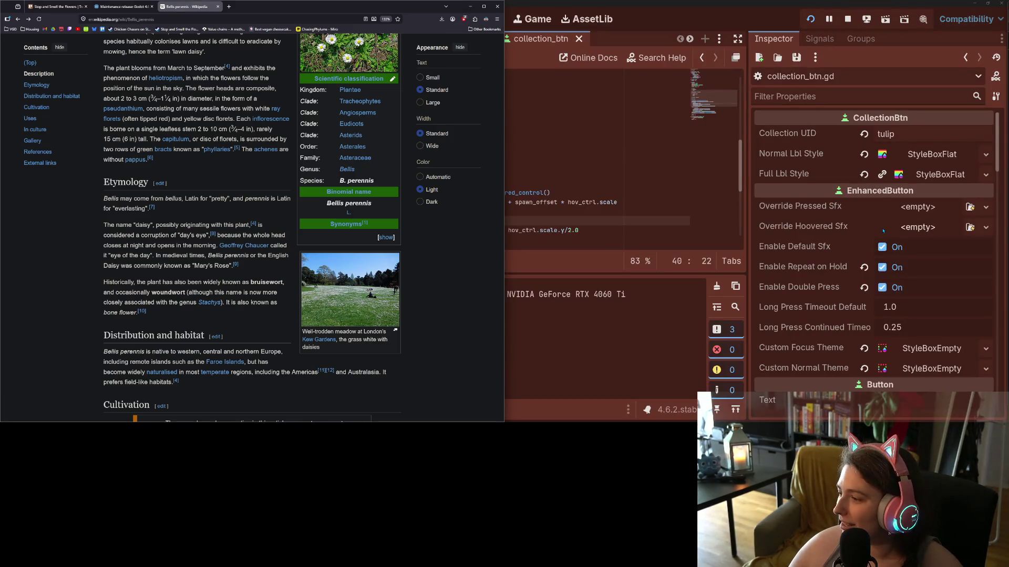
- Maximize the Trello board, scroll across its task lists, then minimize the browser
left_click(58, 7)
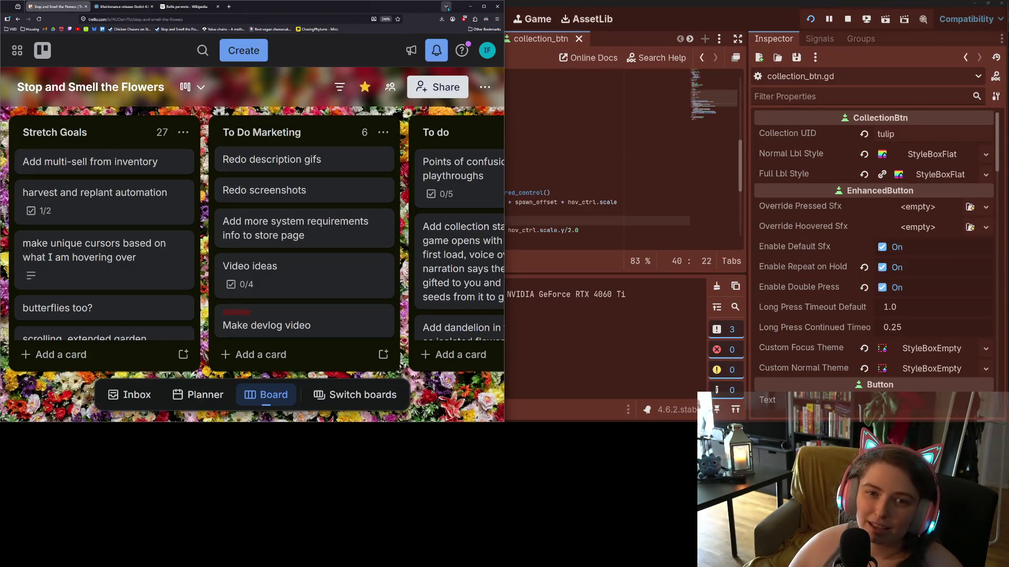
left_click(484, 6)
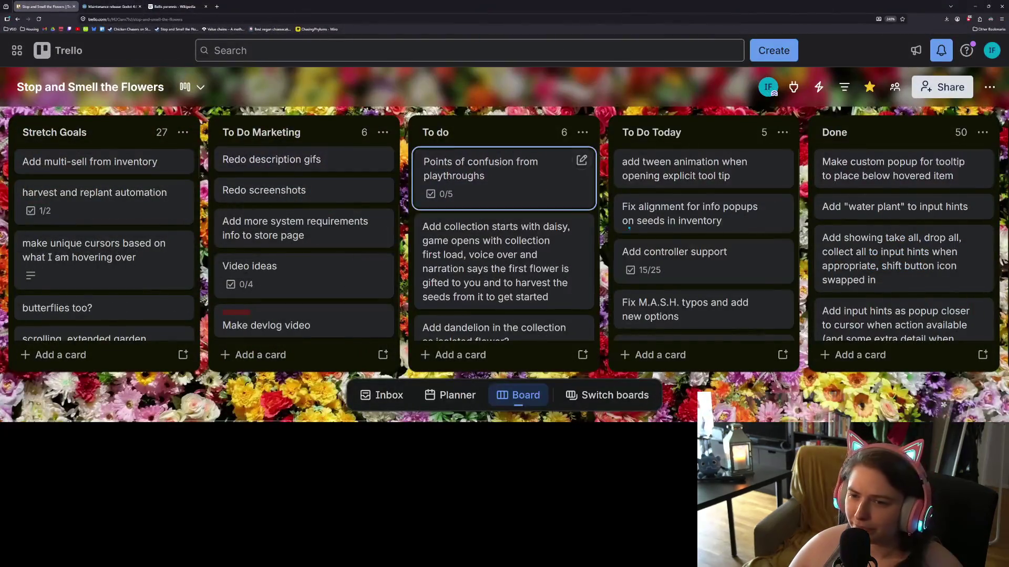
scroll(744, 359, "right", 3)
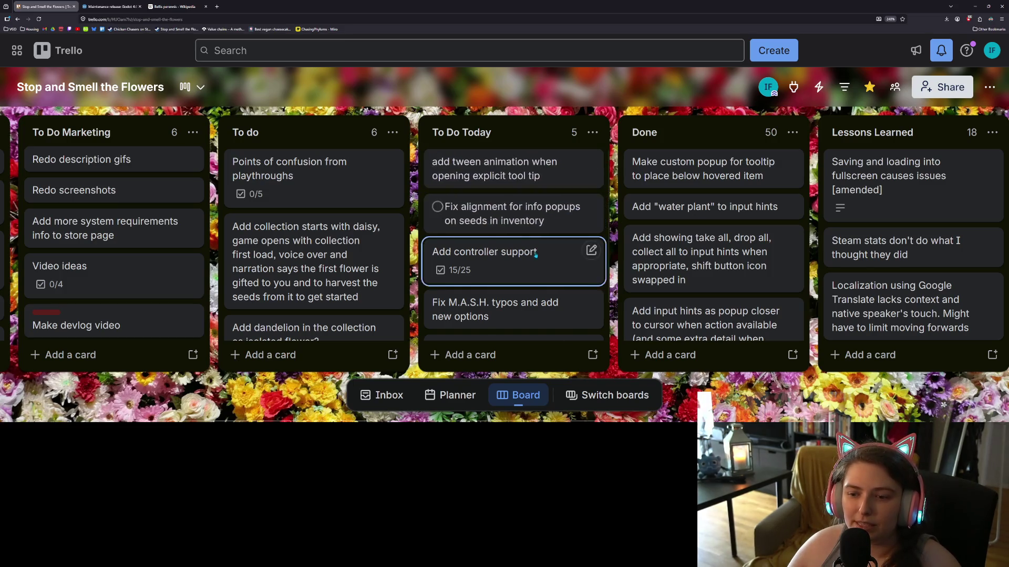
scroll(535, 256, "down", 1)
scroll(535, 256, "up", 1)
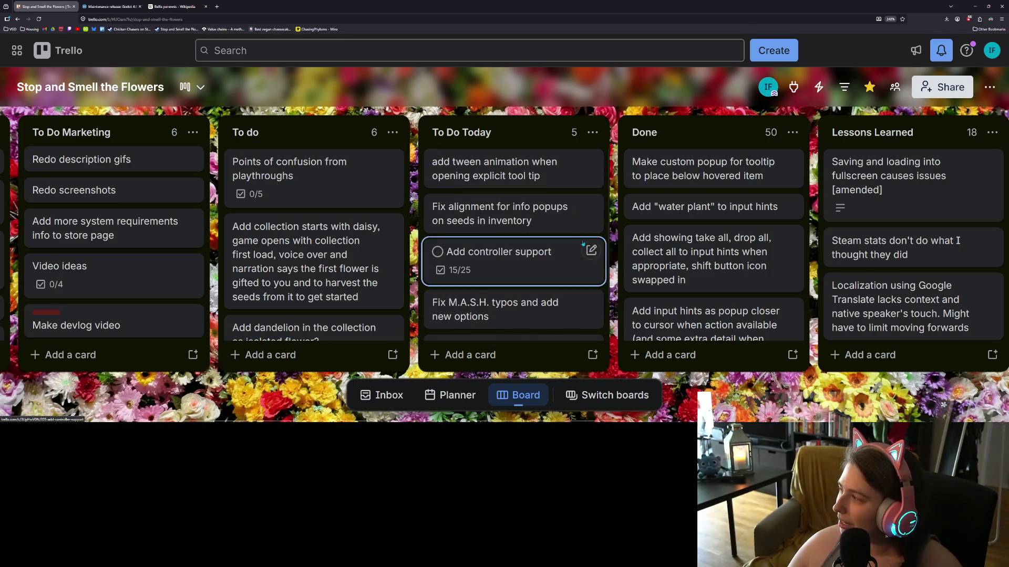
left_click(973, 7)
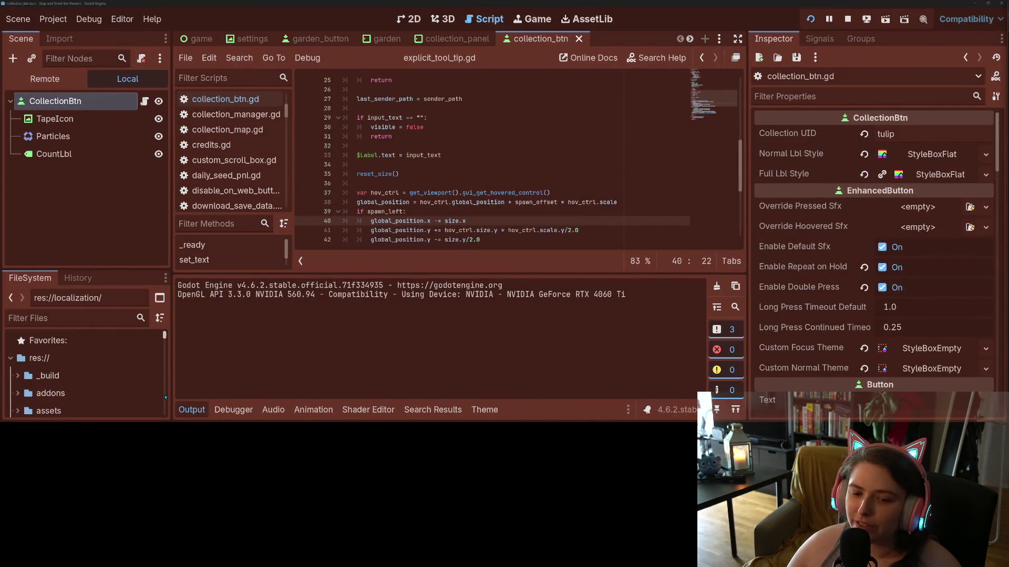
- Collapse the Output panel, select the TapeIcon node, and briefly check the running game
left_click(186, 414)
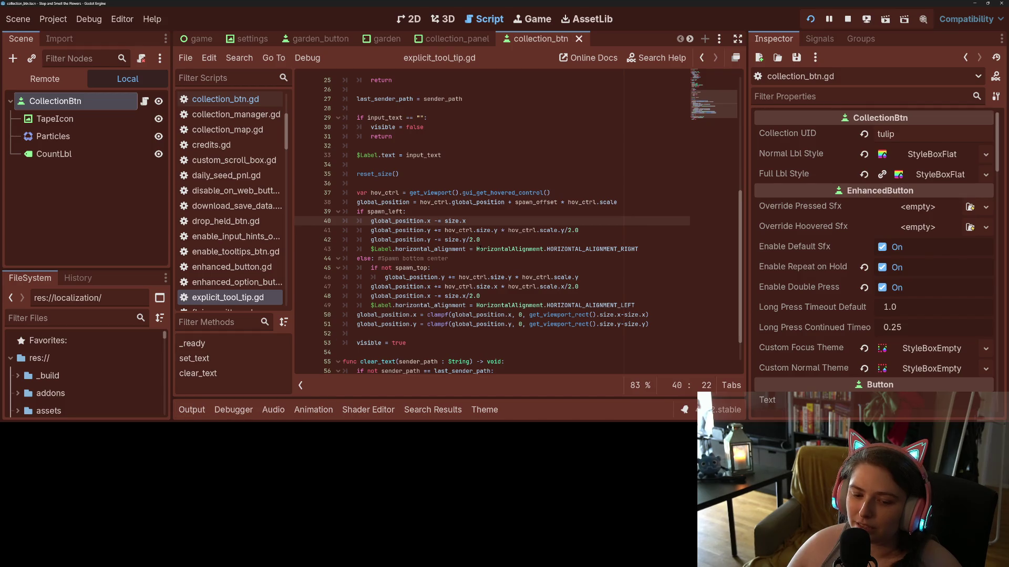
mouse_move(479, 248)
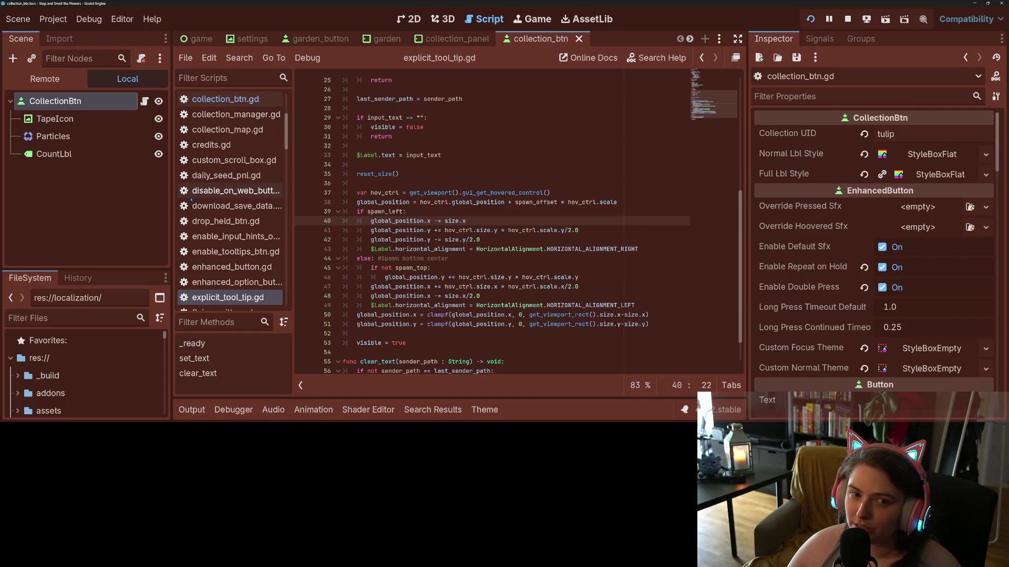
left_click(154, 223)
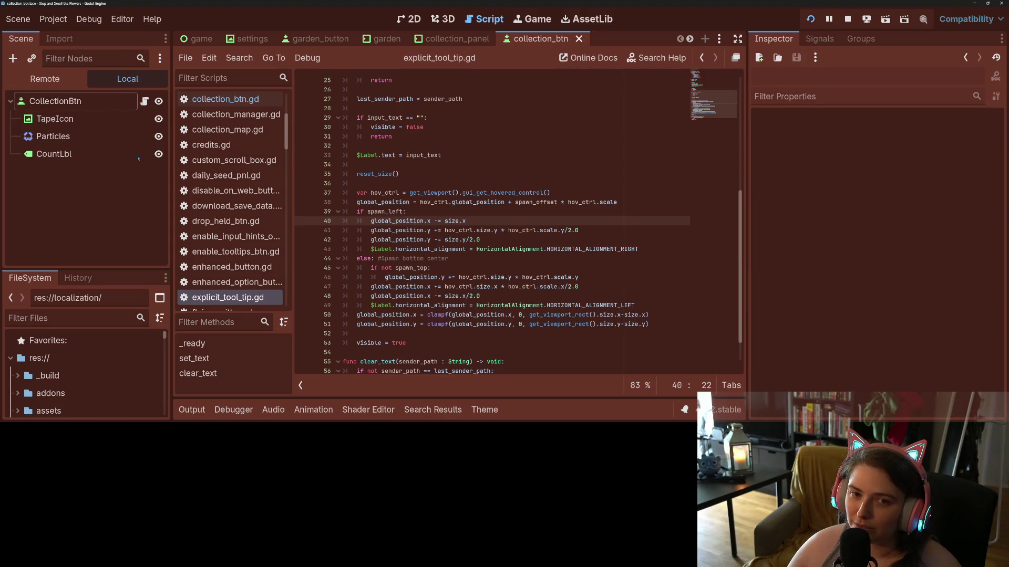
left_click(55, 119)
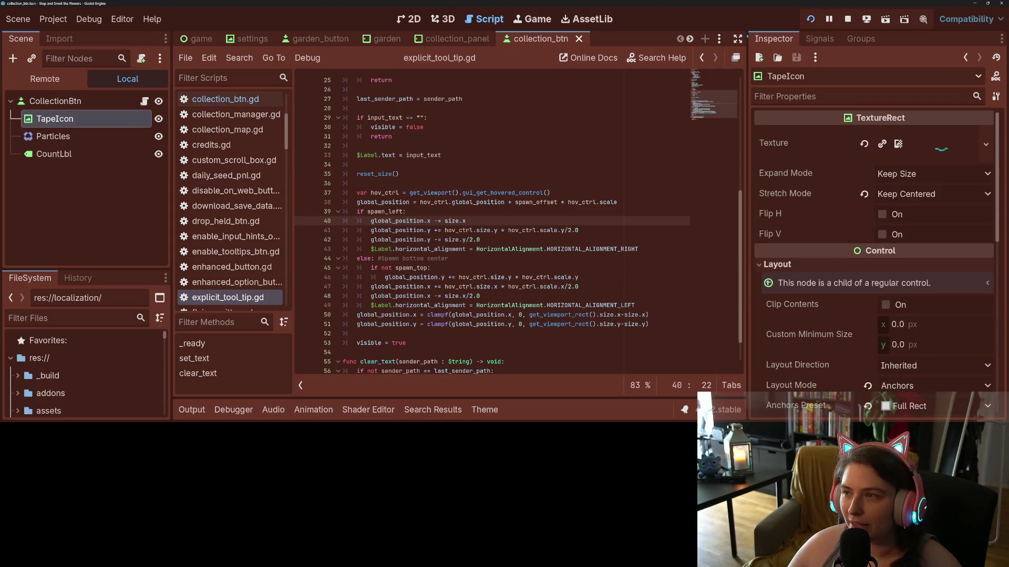
key("alt+Tab")
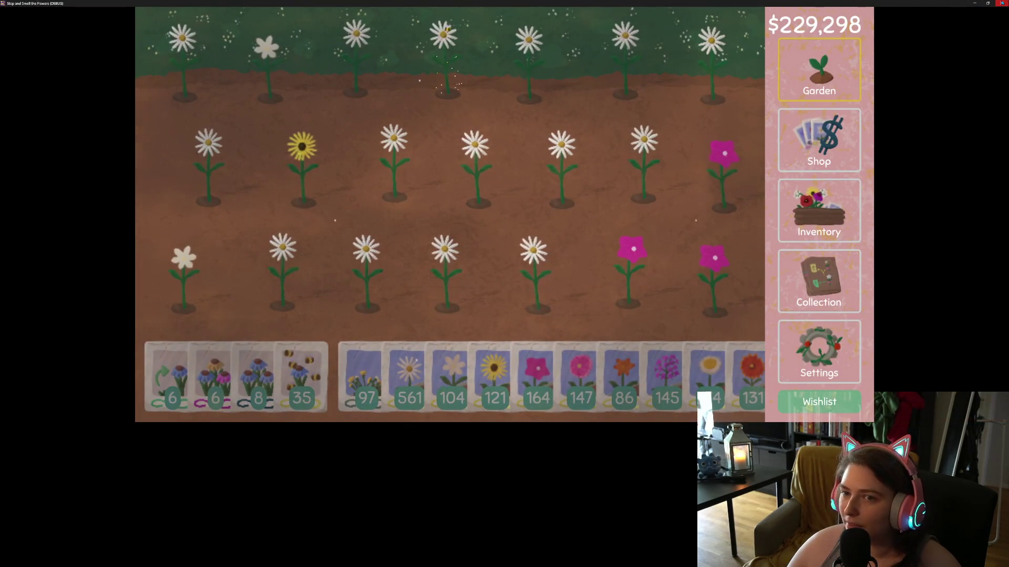
key("alt+Tab")
- Insert a blank line at line 52, just above 'visible = true' in set_text
left_click(528, 213)
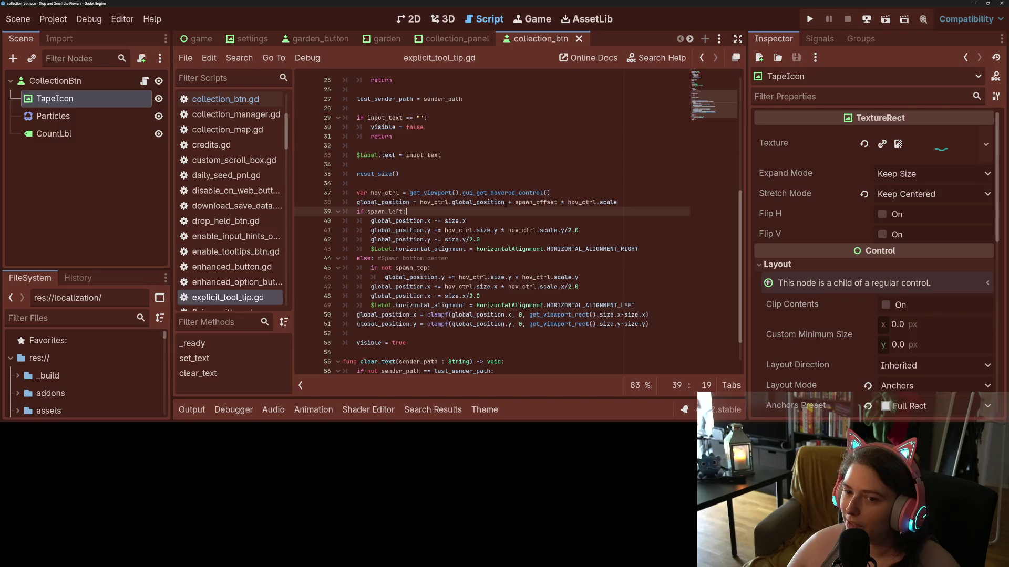
scroll(435, 210, "up", 5)
left_click(381, 136)
double_click(382, 136)
scroll(389, 210, "down", 6)
left_click(383, 299)
key("Return")
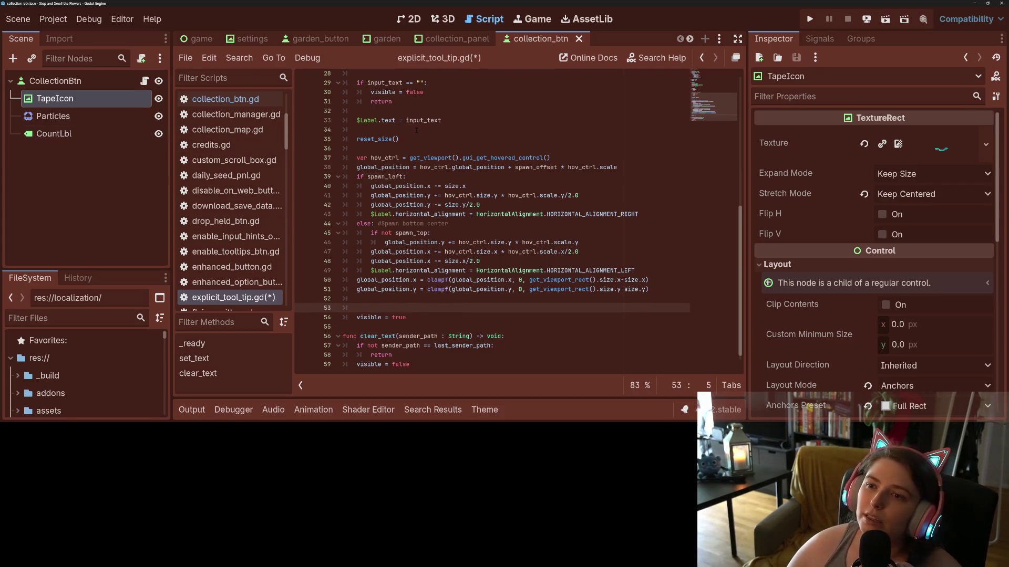
scroll(588, 40, "down", 5)
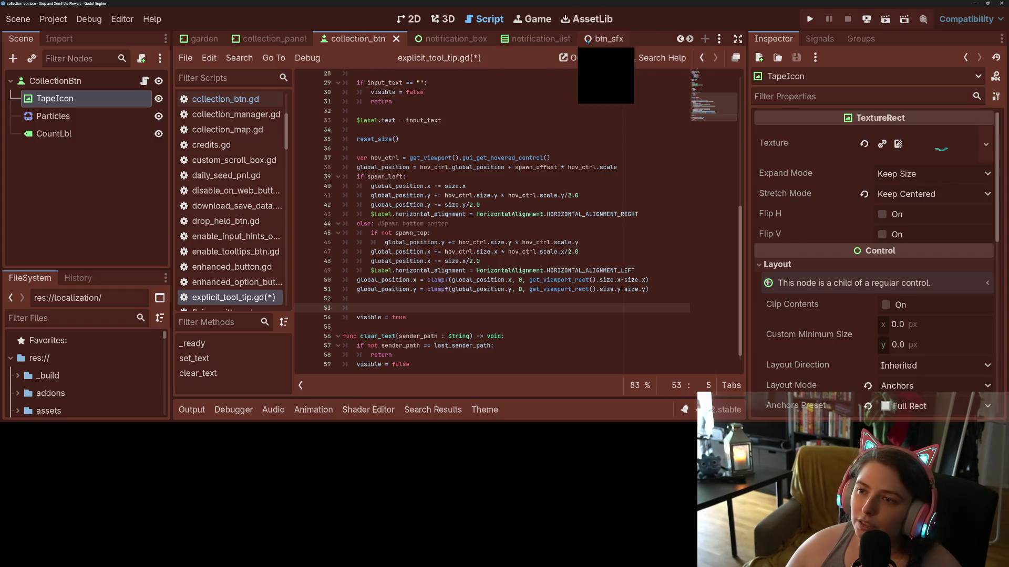
- Open the explicit_tool_tip scene and frame the ExplicitToolTip root node in the viewport
left_click(580, 44)
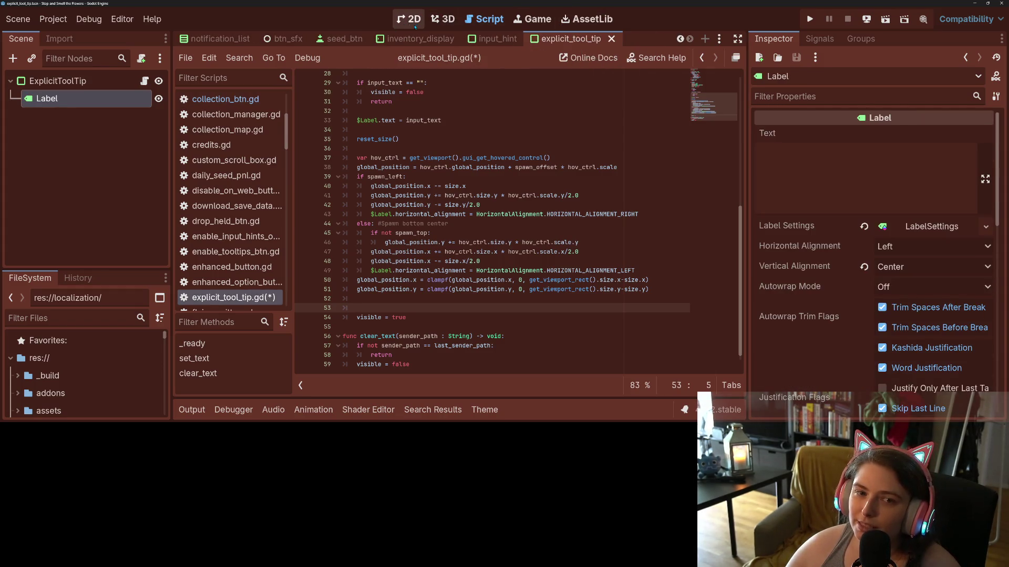
scroll(488, 192, "down", 6)
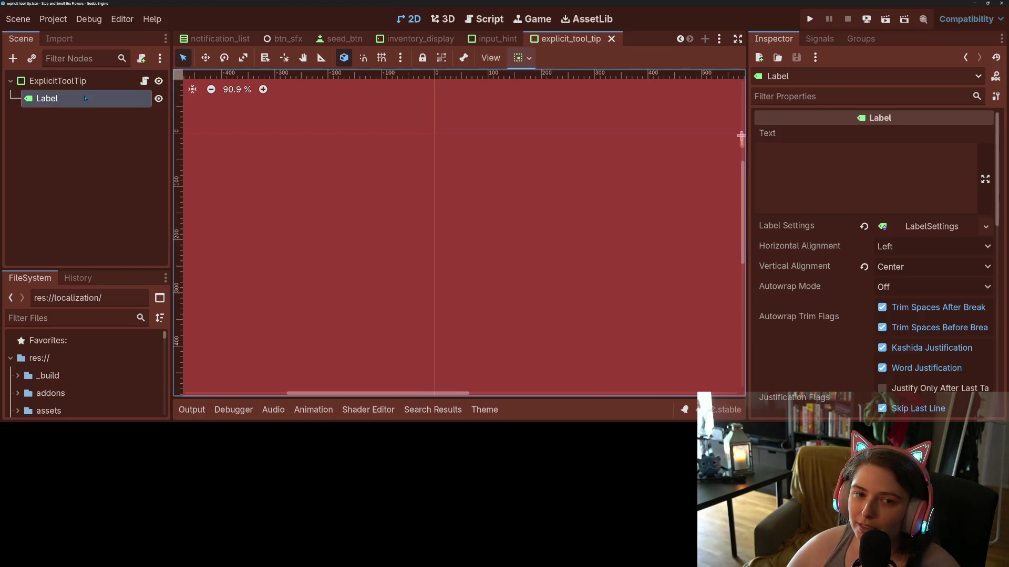
left_click(58, 81)
key("f")
scroll(403, 221, "up", 17)
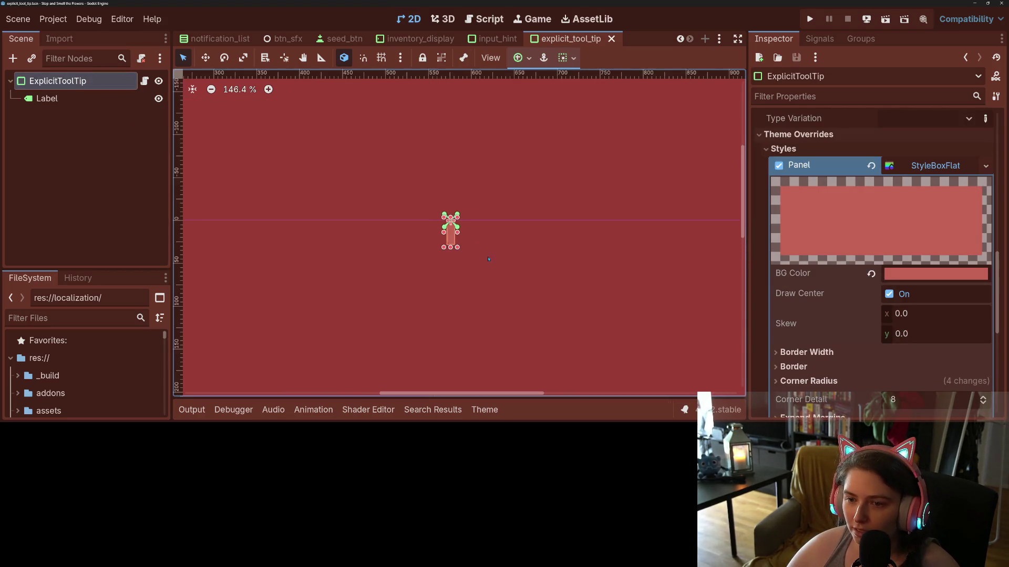
scroll(404, 223, "up", 5)
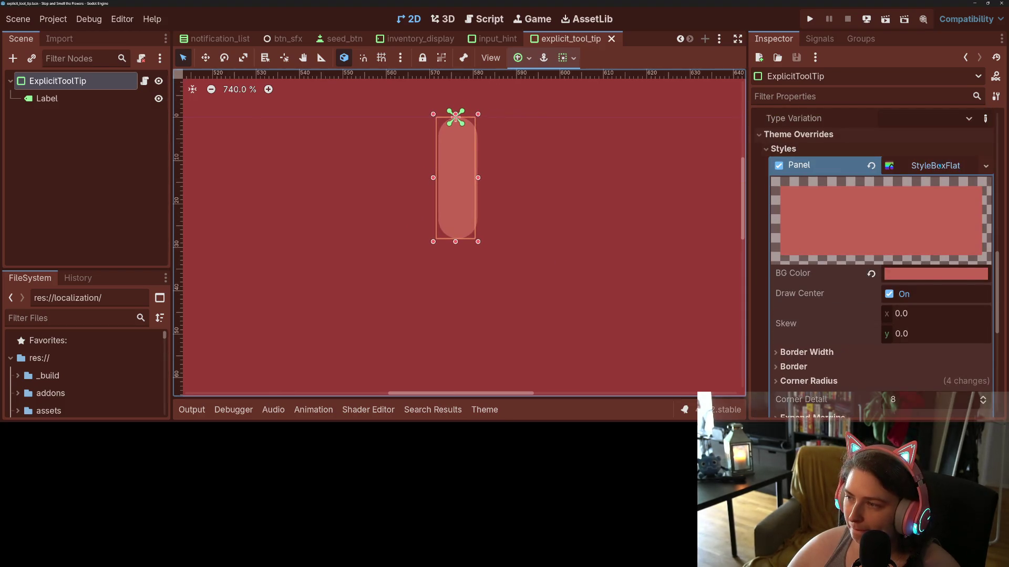
scroll(886, 282, "up", 8)
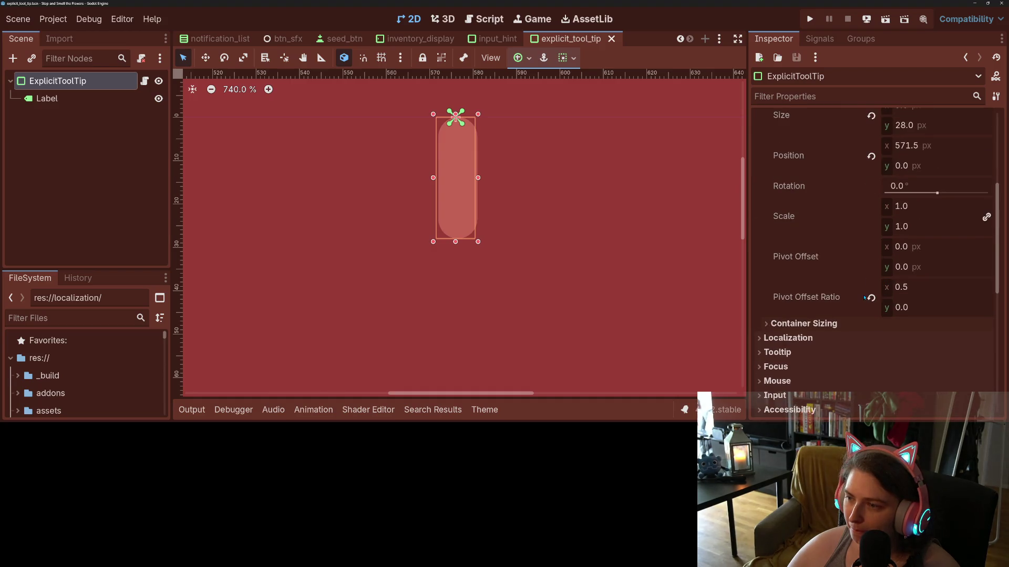
mouse_move(864, 298)
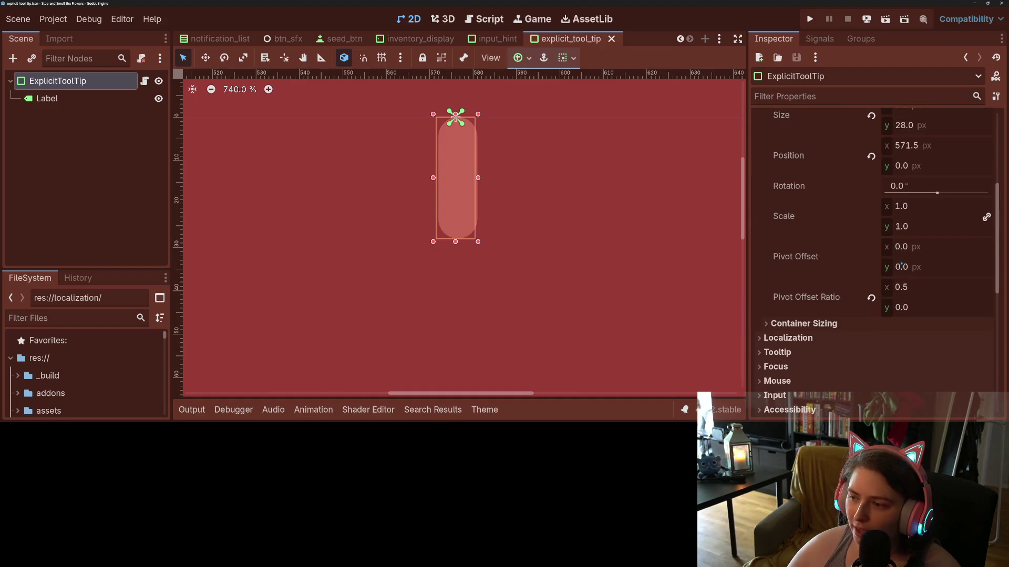
- Set the pivot offset ratio to x 0 and y 0.5, then save the scene
left_click(922, 292)
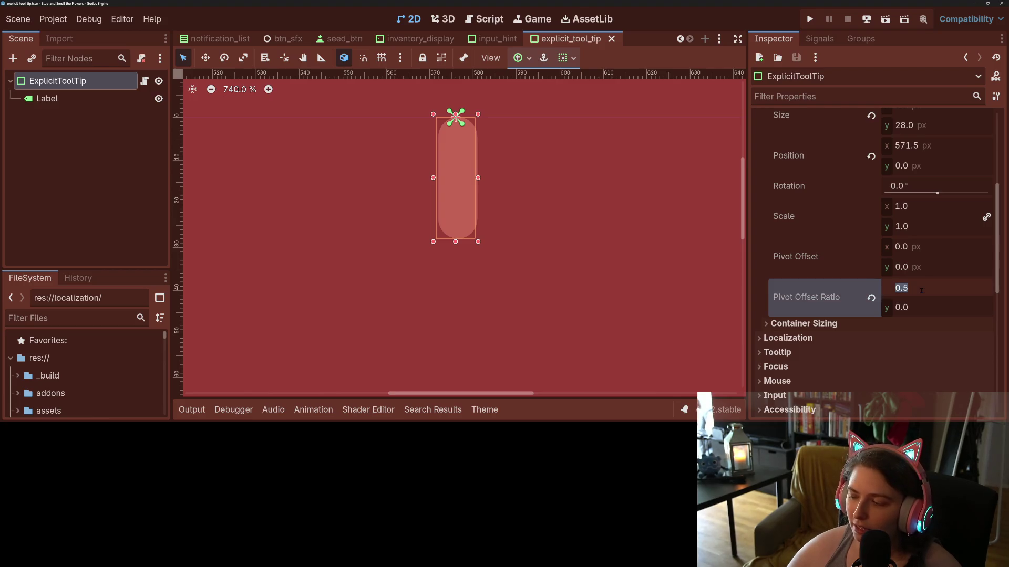
type("0")
key("Return")
left_click(920, 305)
type("0.5")
key("Return")
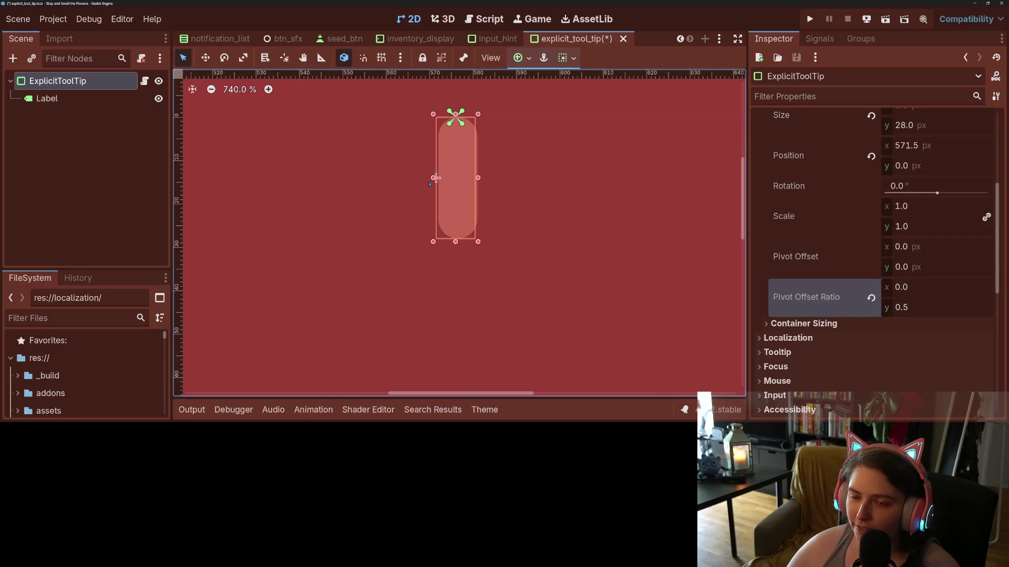
key("ctrl+s")
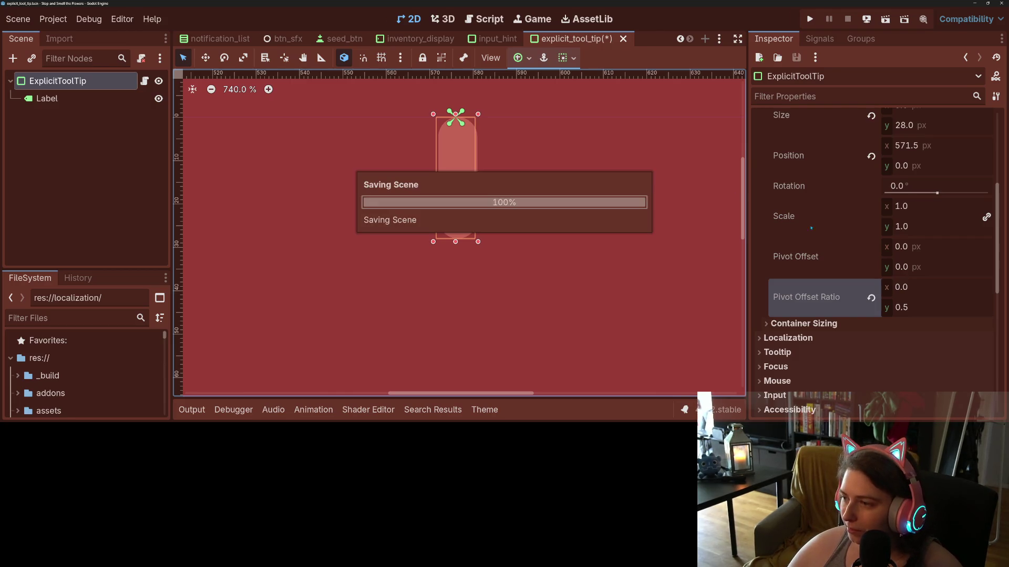
- Preview a smaller scale, restore it to 1, save, and reopen explicit_tool_tip.gd
mouse_move(933, 212)
left_mouse_down()
mouse_move(893, 212)
mouse_move(930, 212)
left_mouse_up()
left_click(935, 208)
type("1")
key("Return")
key("ctrl+s")
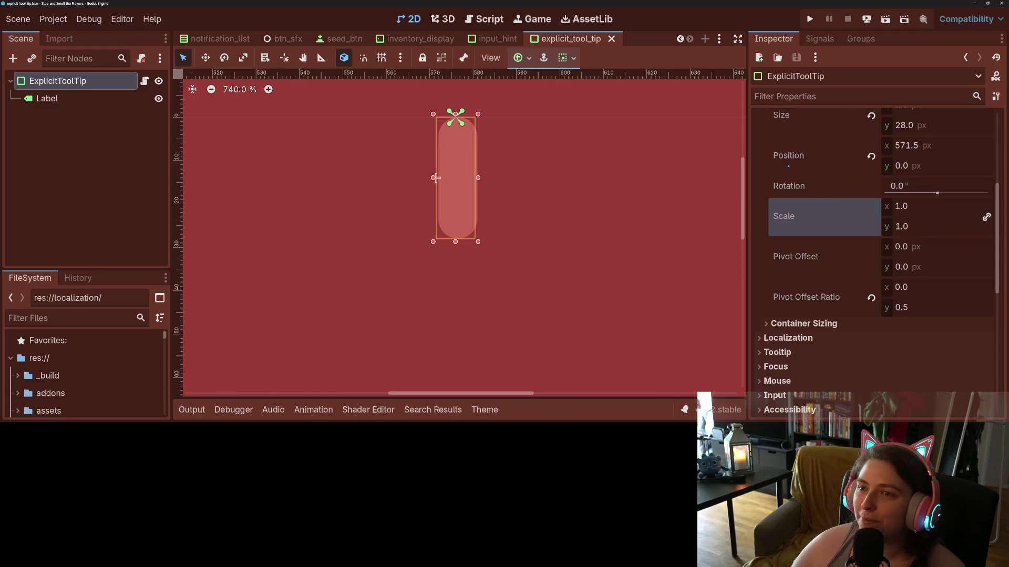
left_click(144, 80)
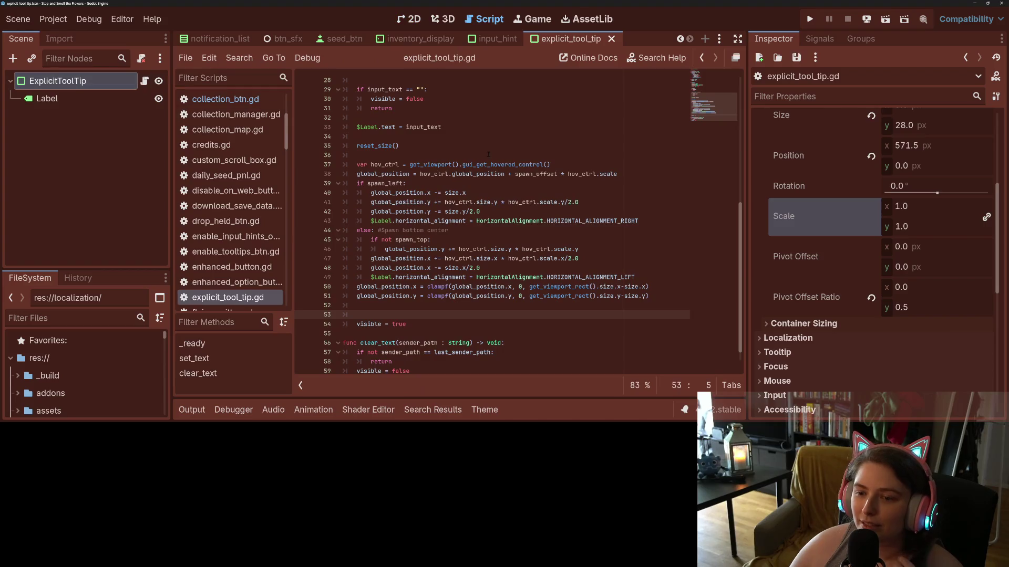
- Shrink the tooltip's scale to Vector2(0.1, 0.1) and set visible = true
type("scale = ")
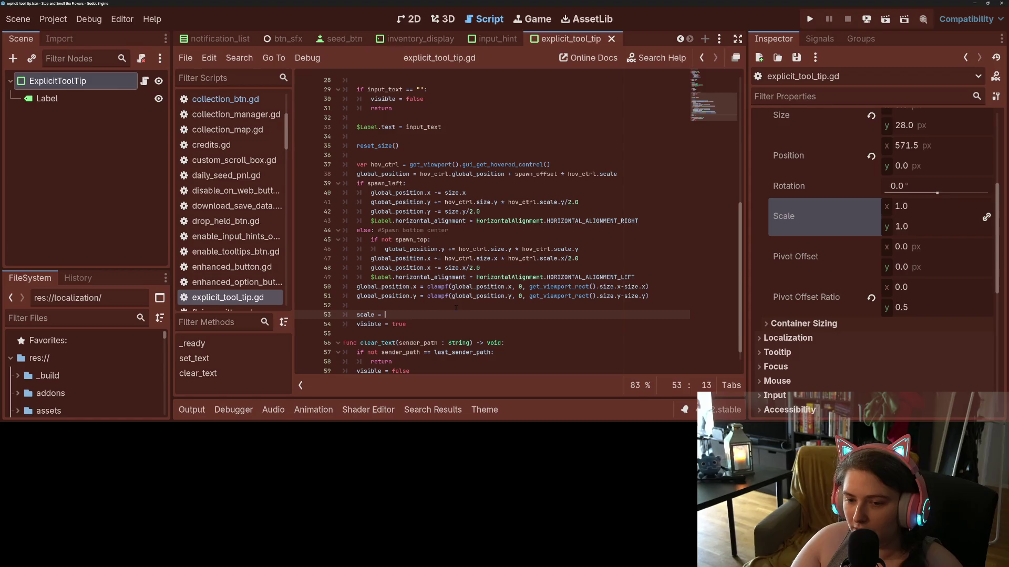
type("Ve")
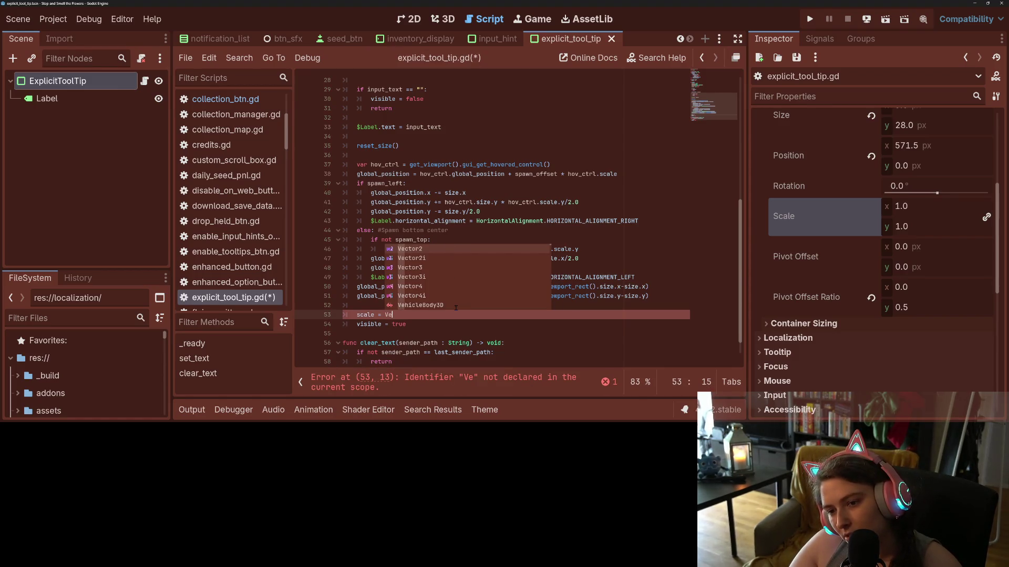
key("Return")
type("0.1")
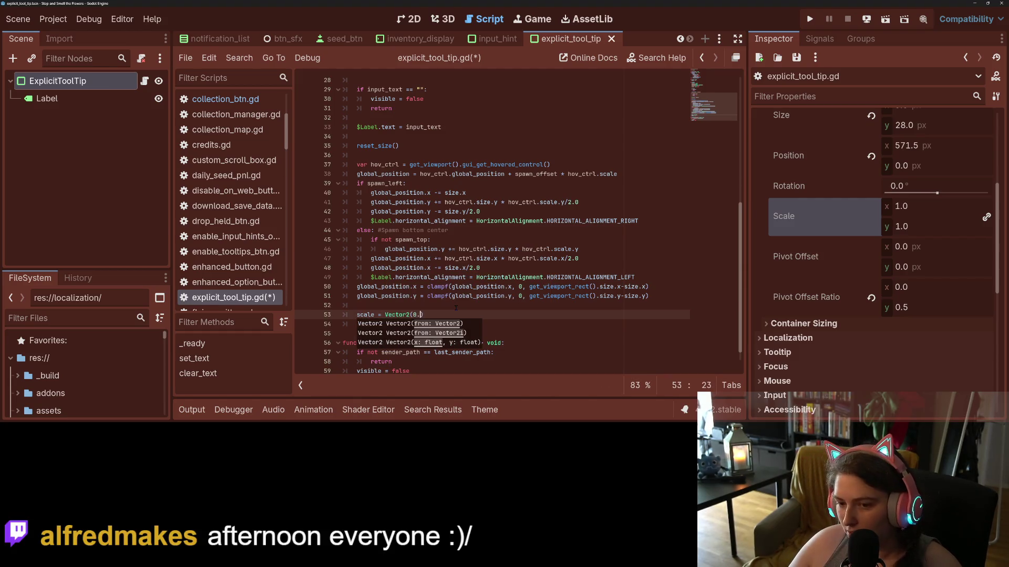
type(", 0.1)")
key("Return")
type("visible = true")
key("Return")
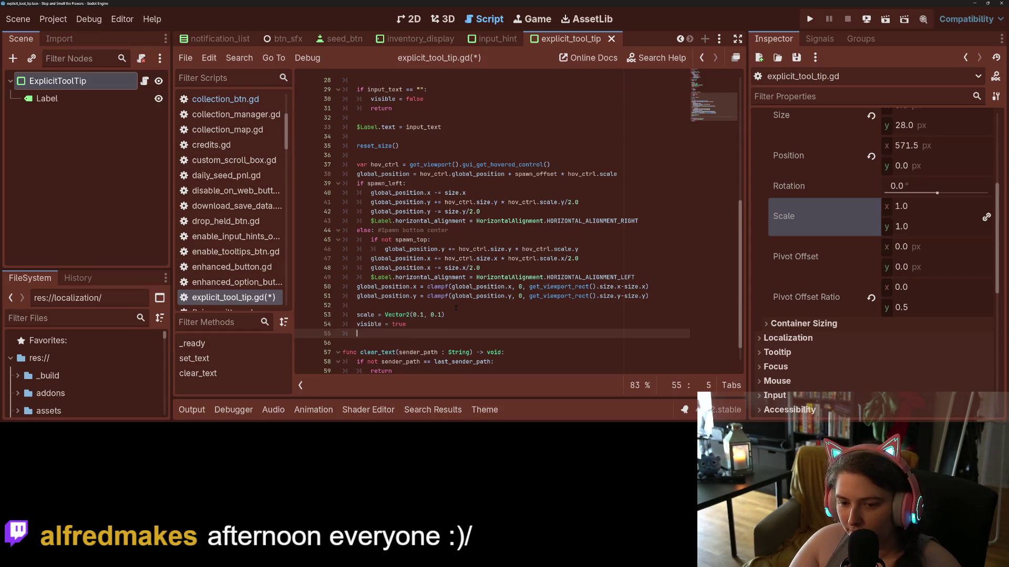
- Create a tween with create_tween() that animates the tooltip's scale to Vector2.ONE
type("var tweener =")
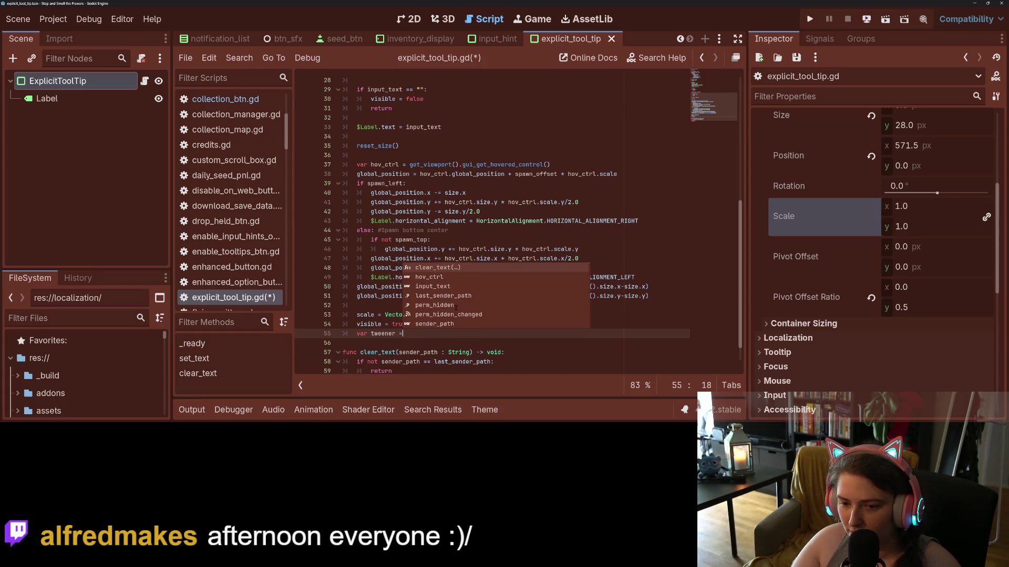
type(" can")
type("ea")
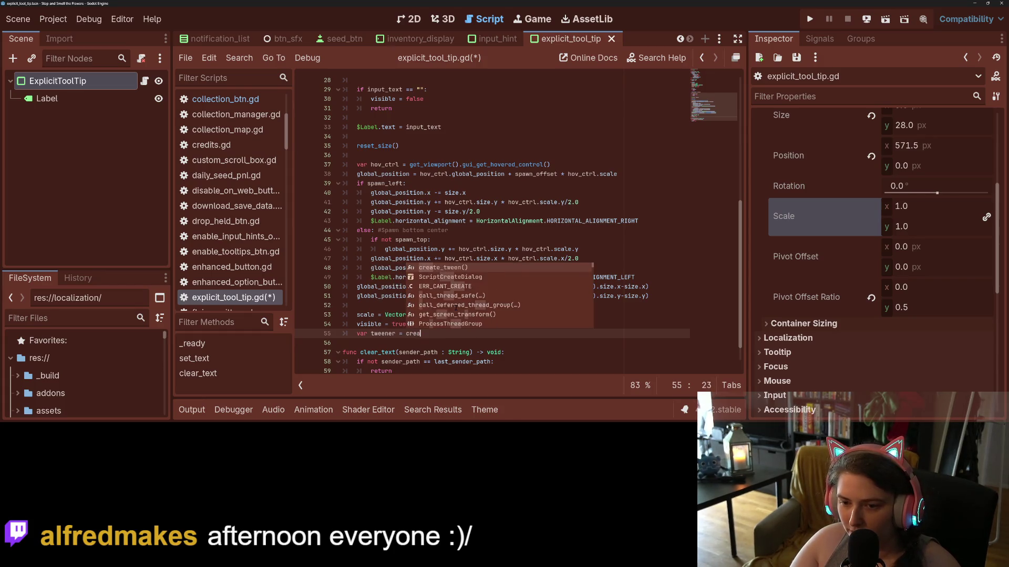
key("Return")
key("Return")
type("tw")
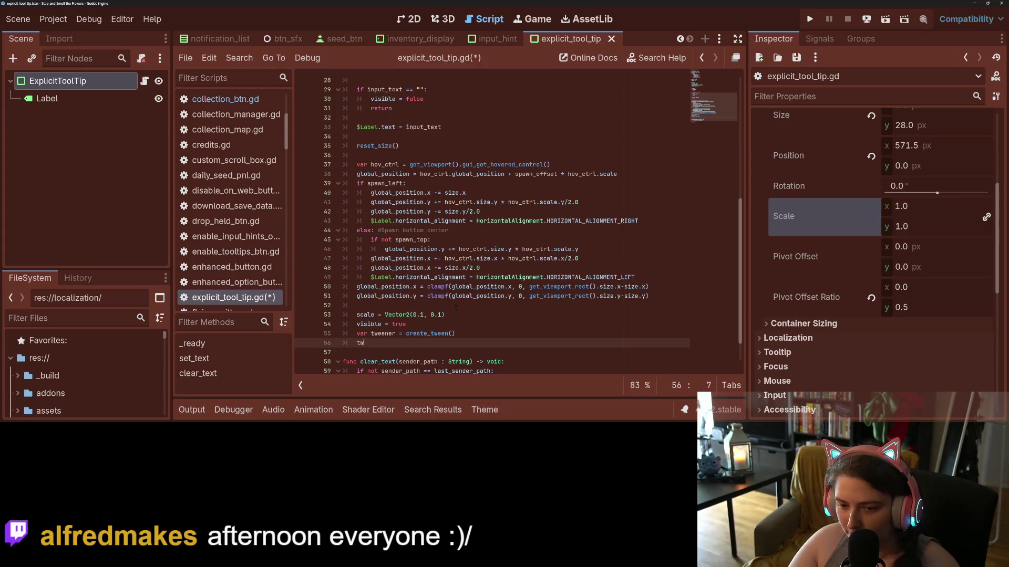
key("Return")
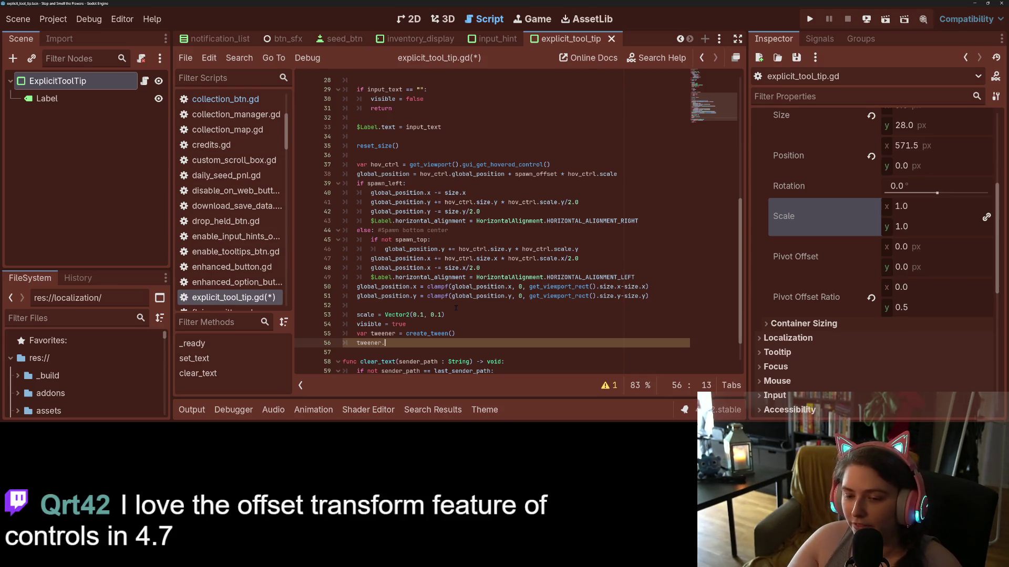
type(".pro")
key("Down")
key("Down")
key("Down")
key("Return")
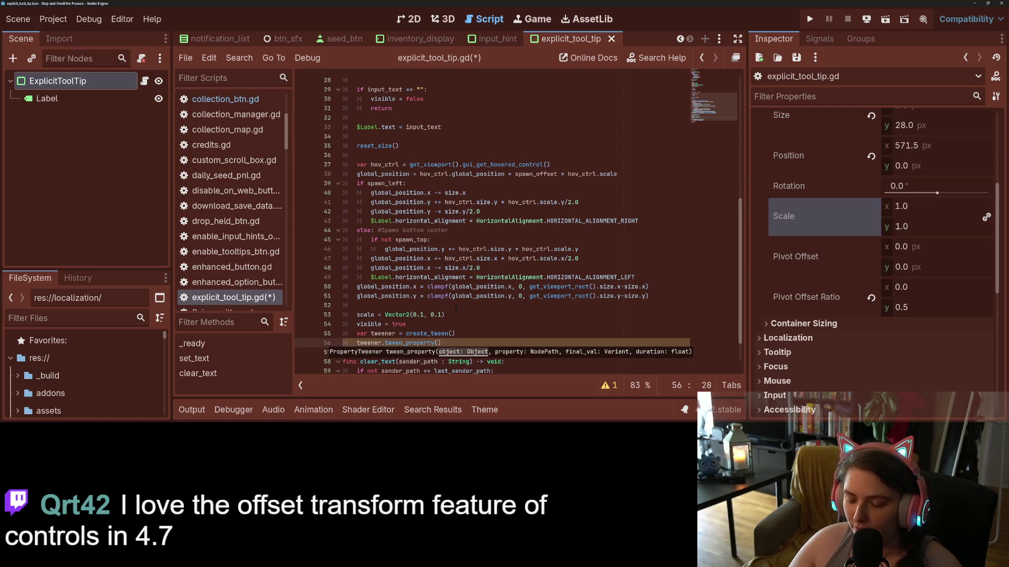
type("self, ")
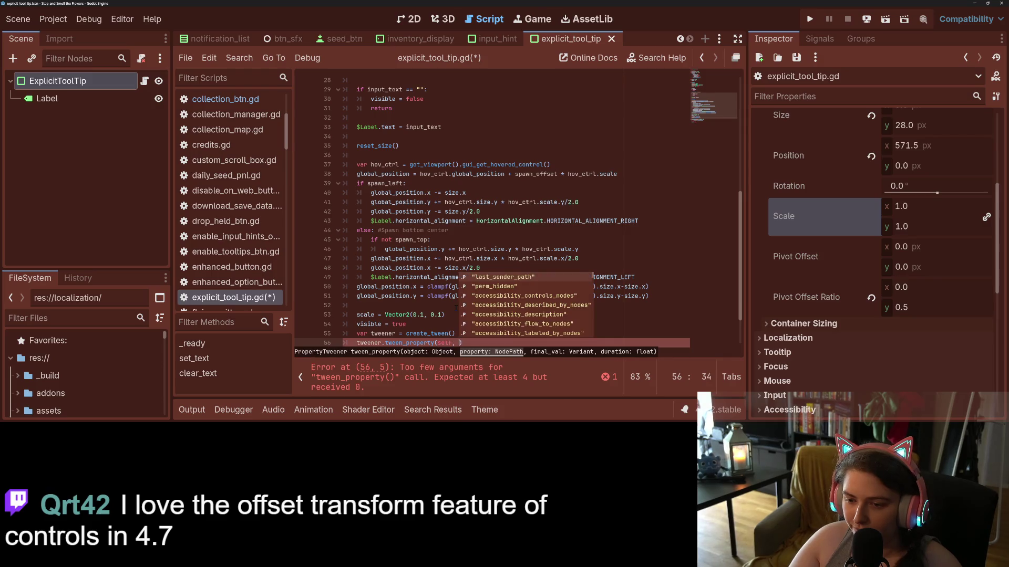
type("\"scale")
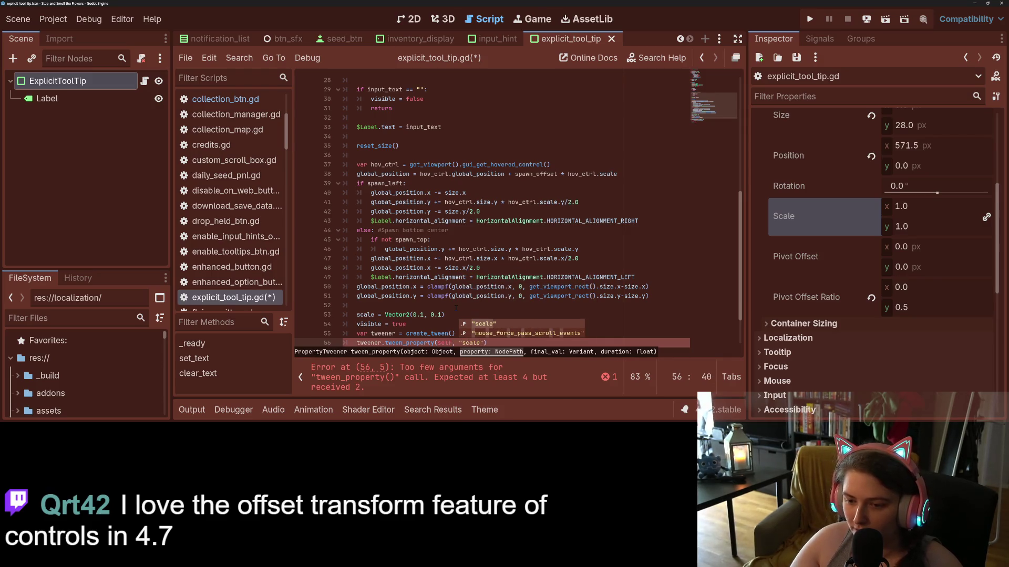
type("\", ")
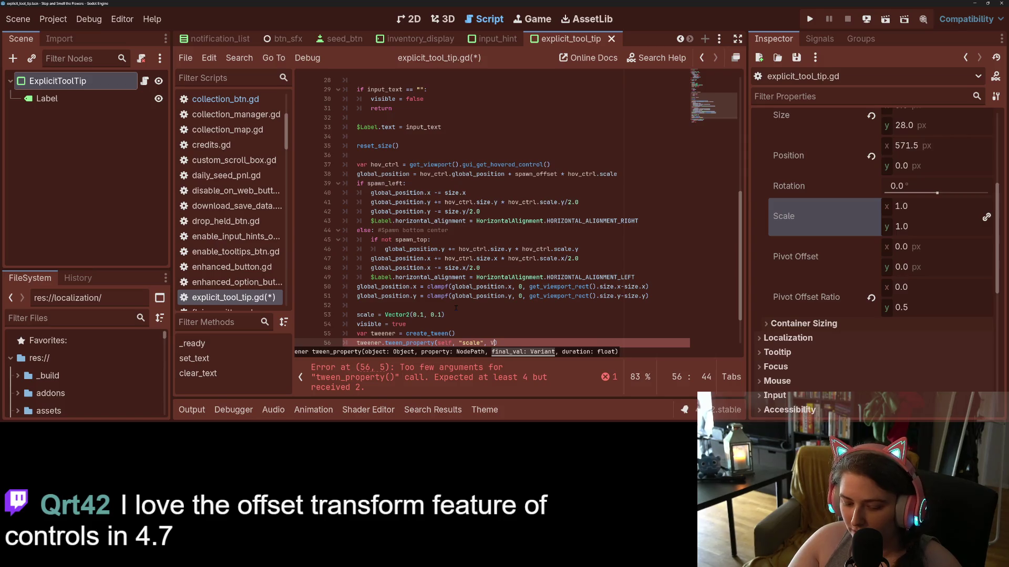
type("Vec")
key("Return")
type(".0")
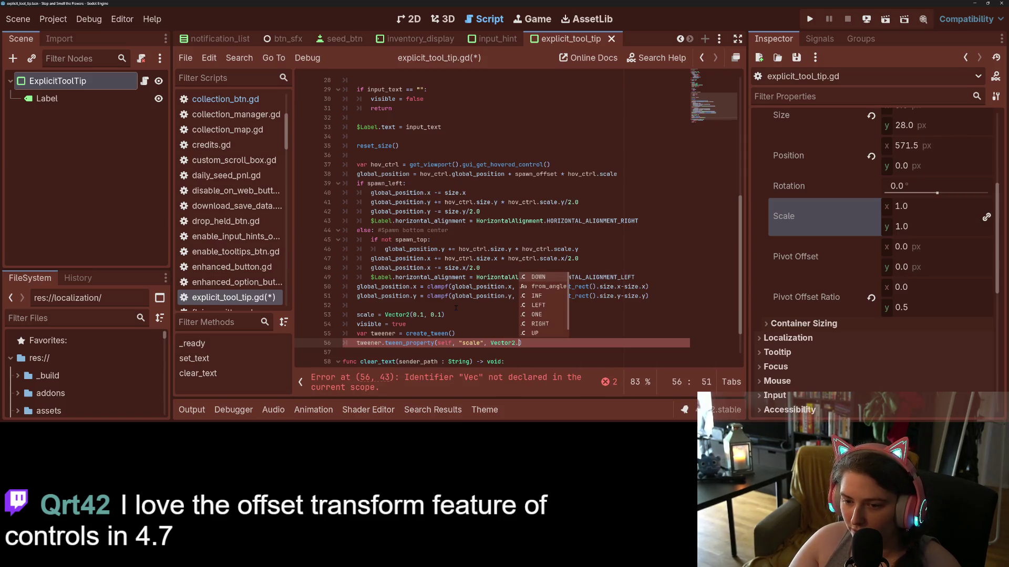
key("Return")
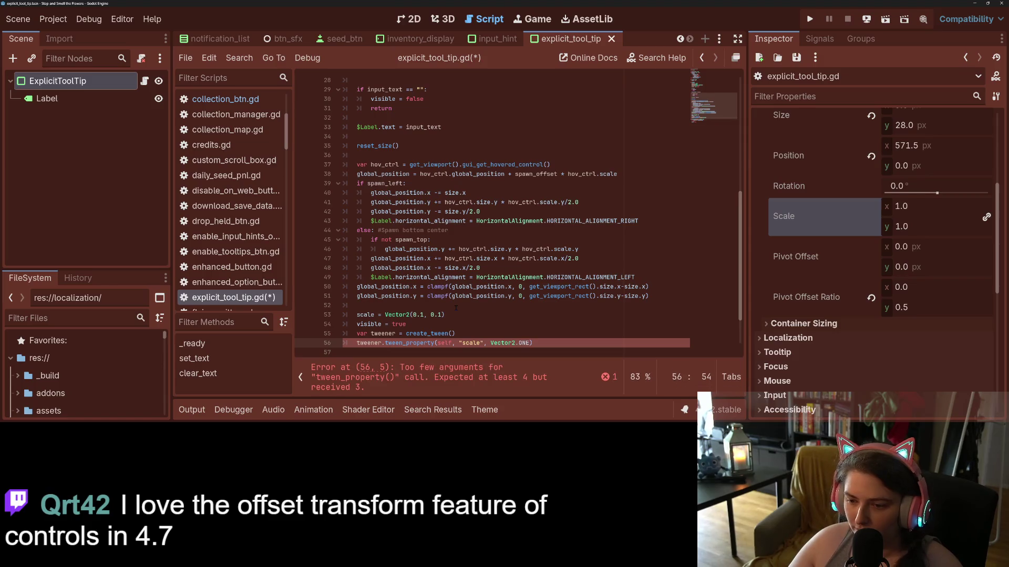
- Give the scale tween a 0.25 s duration with TRANS_BOUNCE and EASE_OUT, and save the script
type(", 0.")
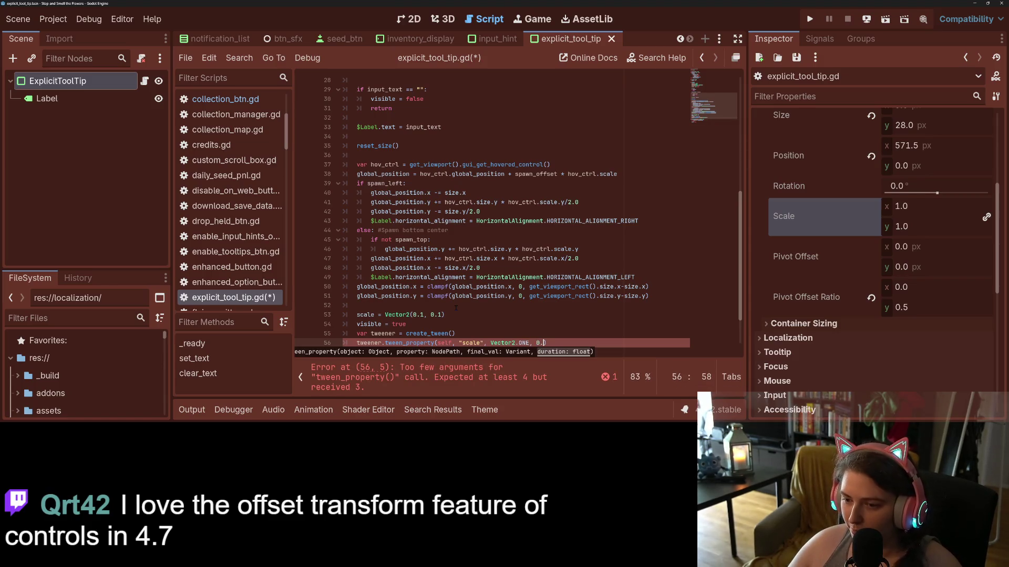
type("25).")
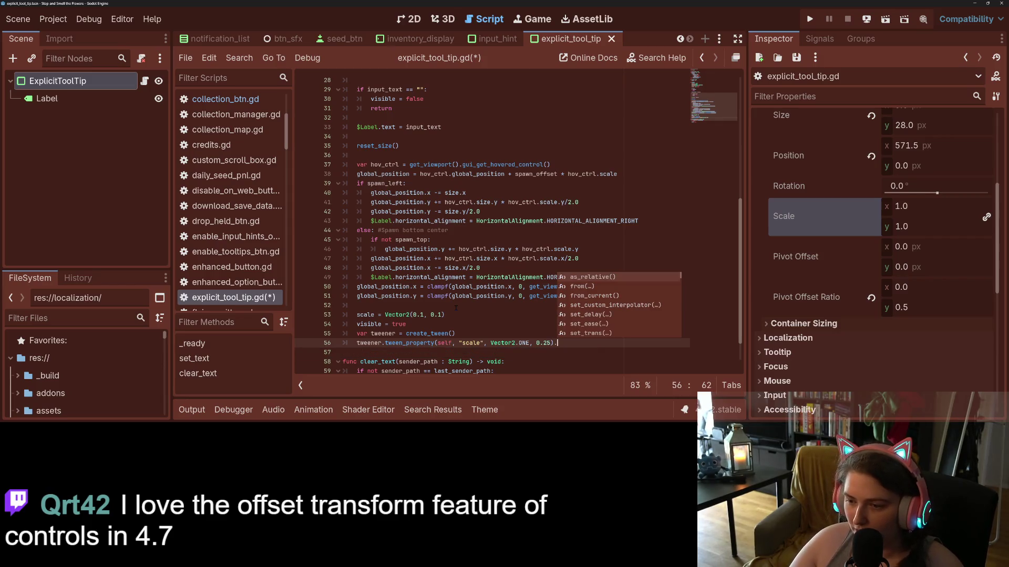
type("set_trans(")
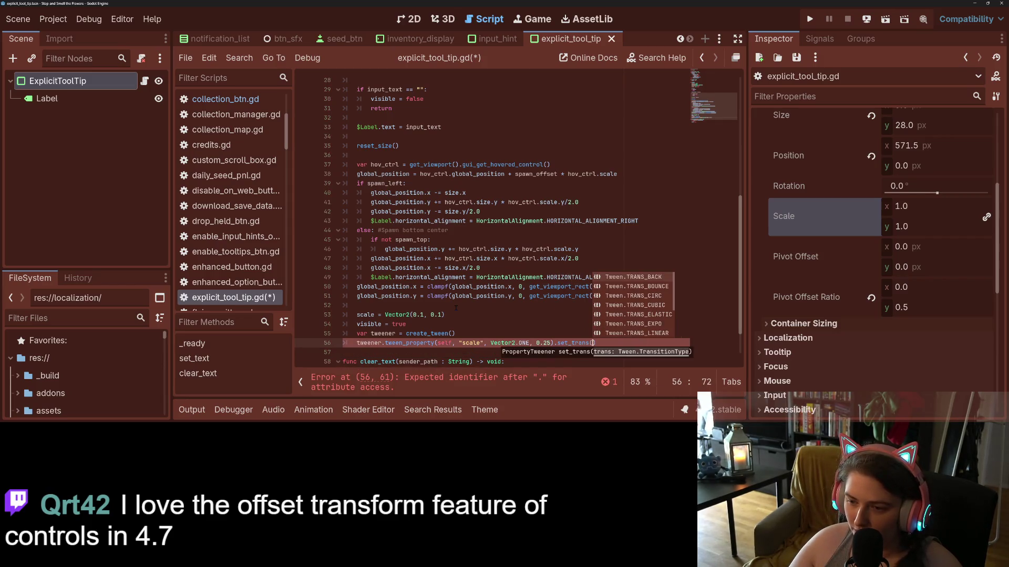
key("Down")
key("Down")
key("Down")
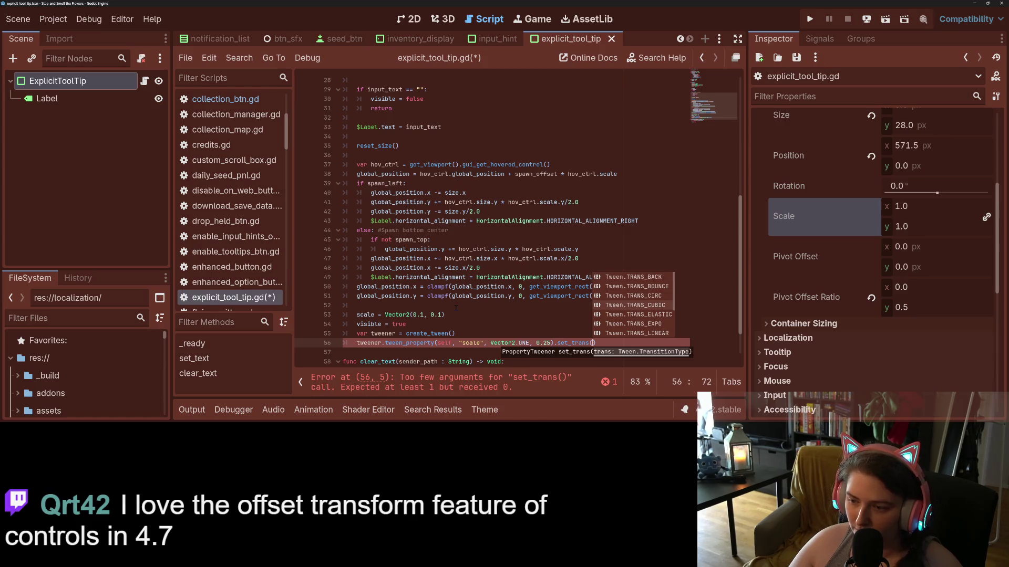
key("Up")
key("Up")
key("Up")
key("Return")
type(").")
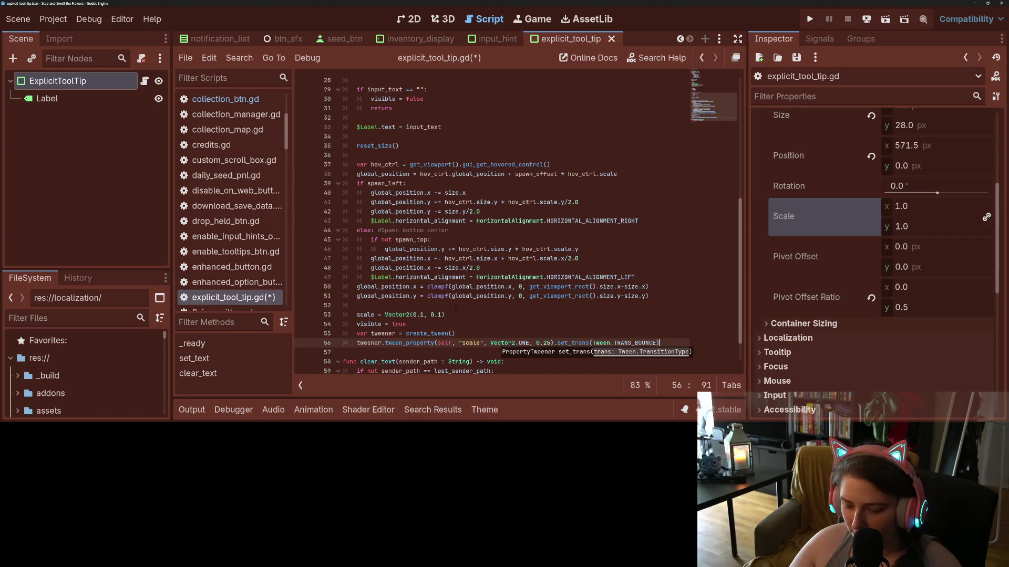
type("set_e")
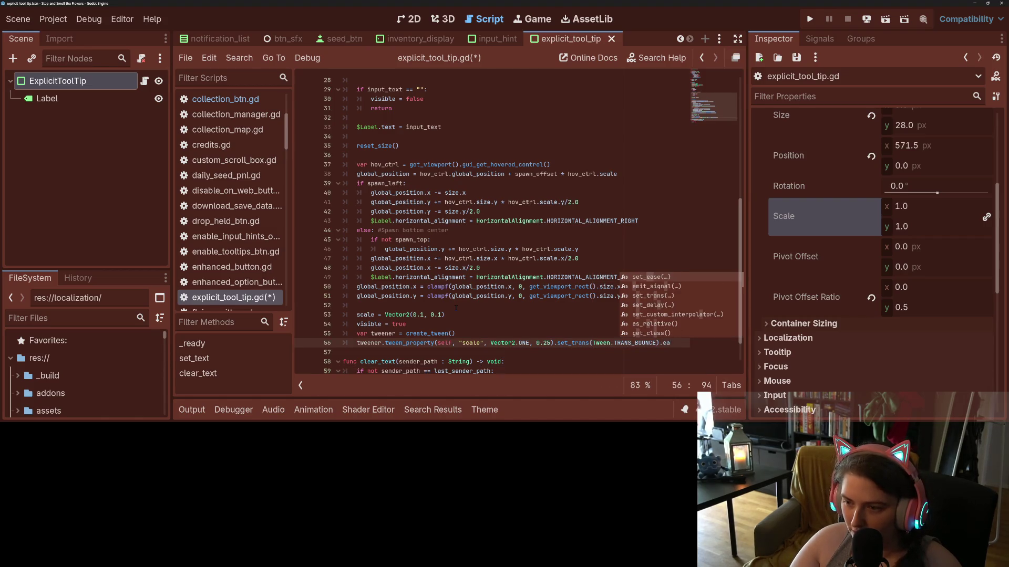
key("Return")
key("Down")
key("Down")
key("Return")
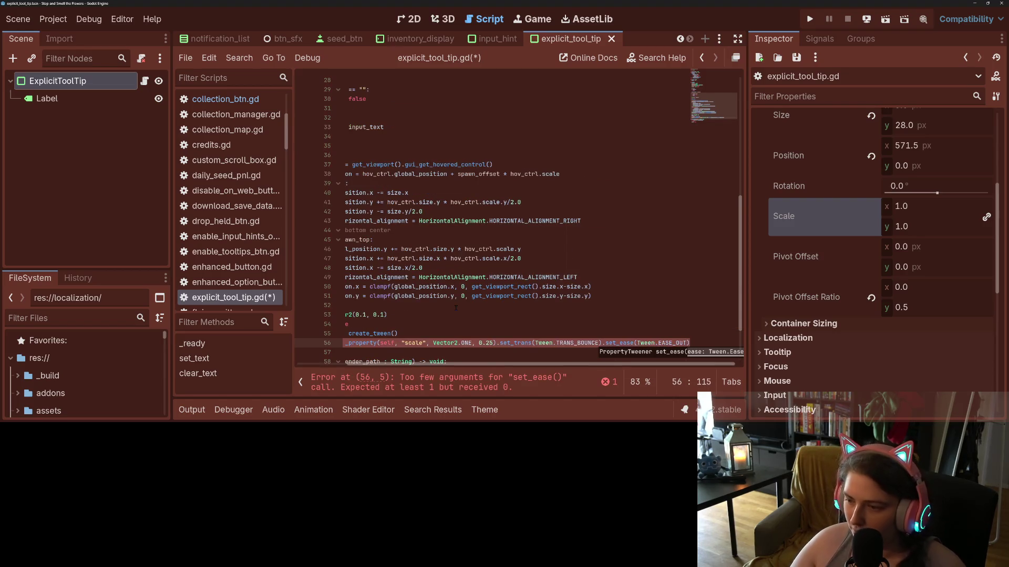
key("ctrl+s")
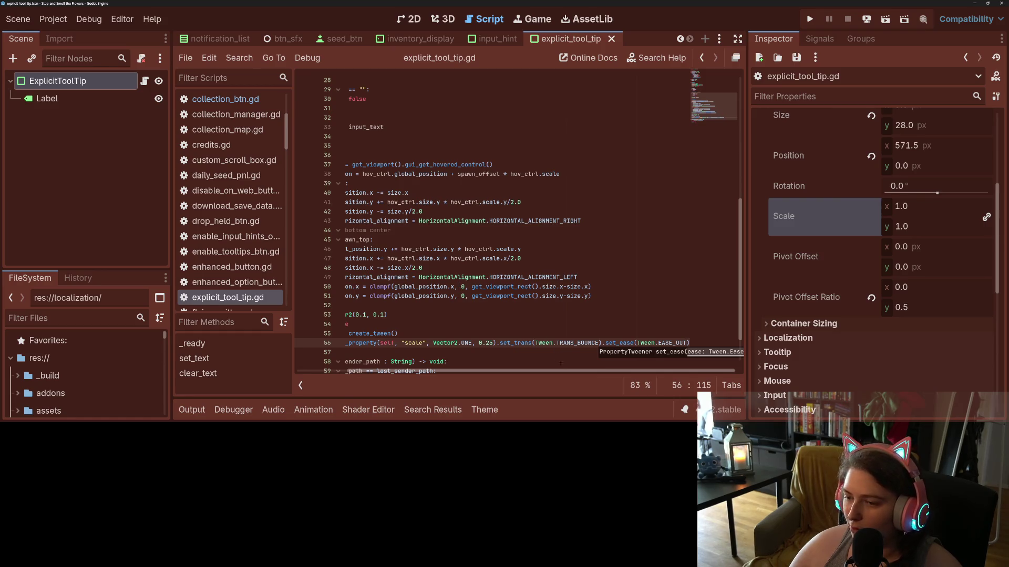
left_click_drag(541, 371, 488, 370)
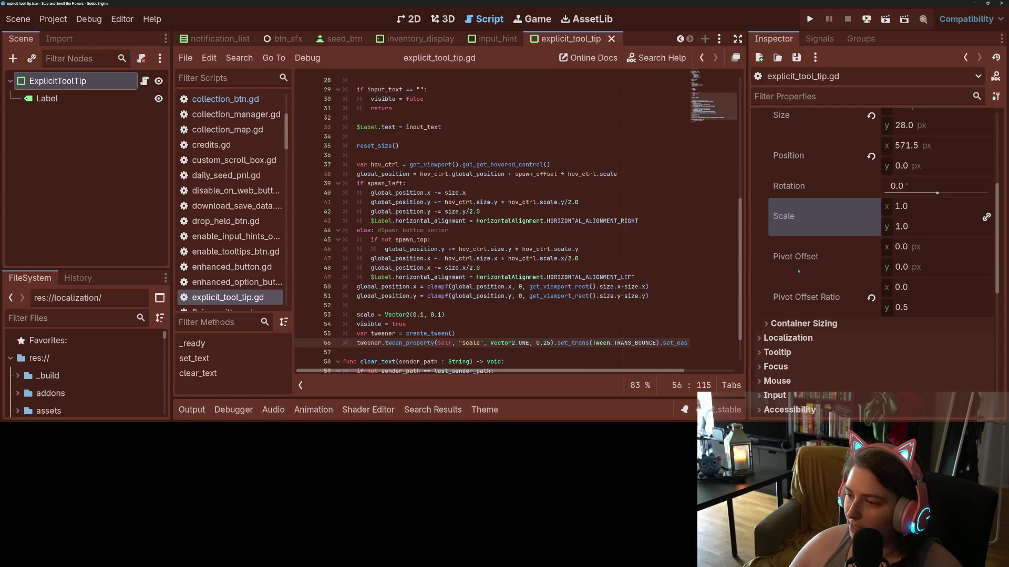
- Check the Pivot Offset Ratio and Pivot Offset tooltips, then run the project to test the tooltip
mouse_move(822, 297)
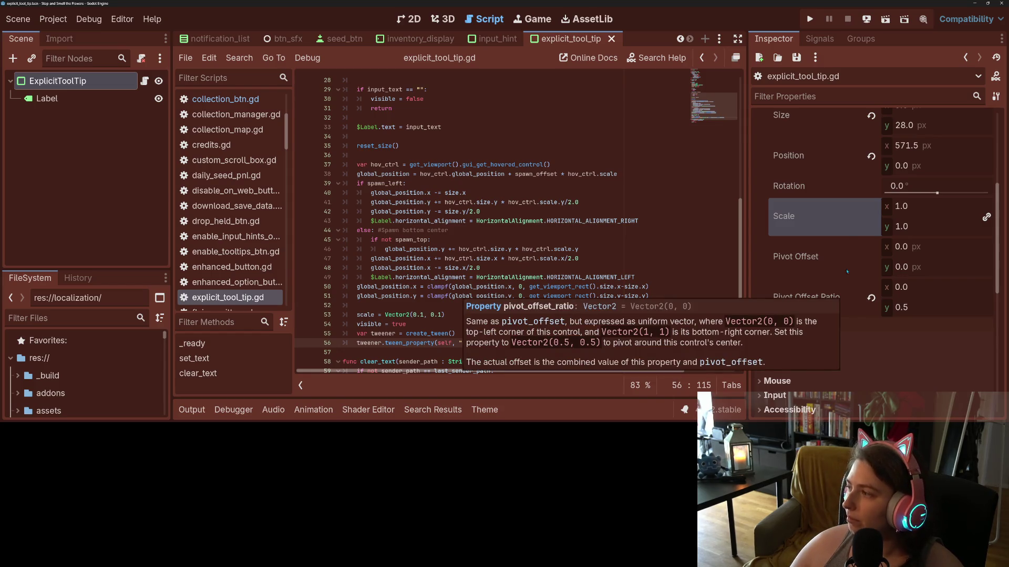
mouse_move(844, 263)
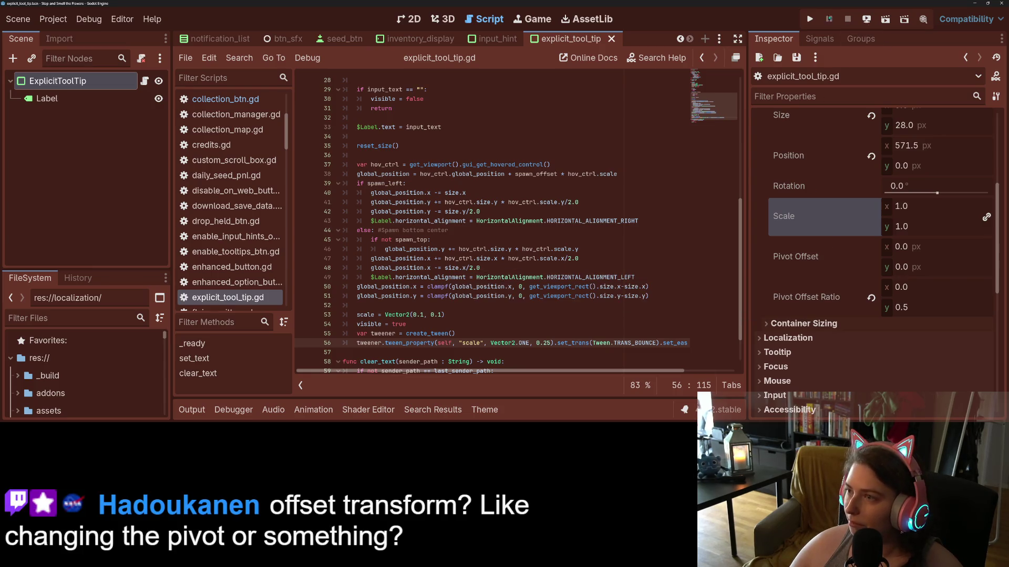
left_click(809, 19)
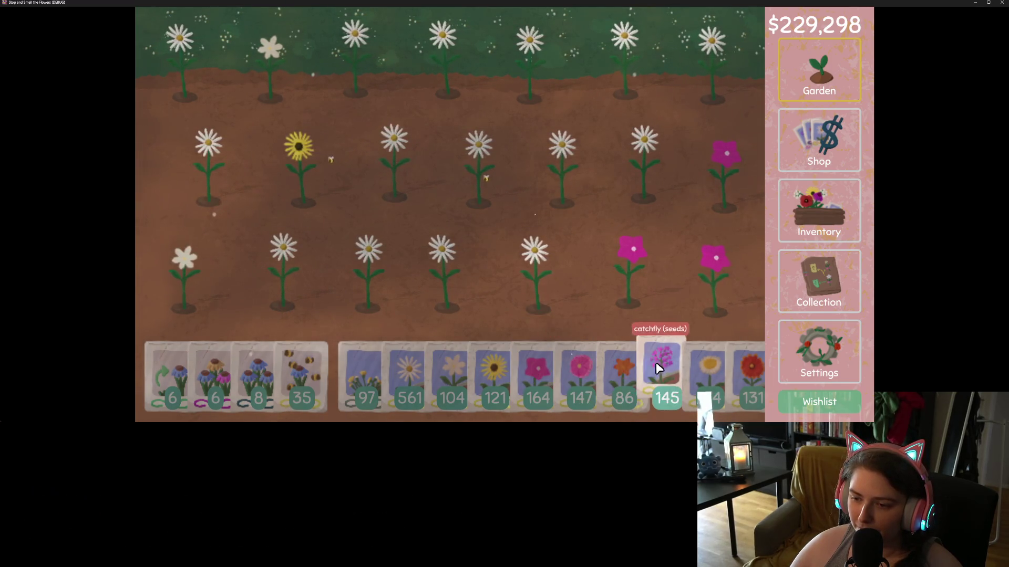
- Close the game, comment out the TRANS_BOUNCE/EASE_OUT chain on the tween, and save
left_click(1002, 2)
scroll(546, 230, "down", 6)
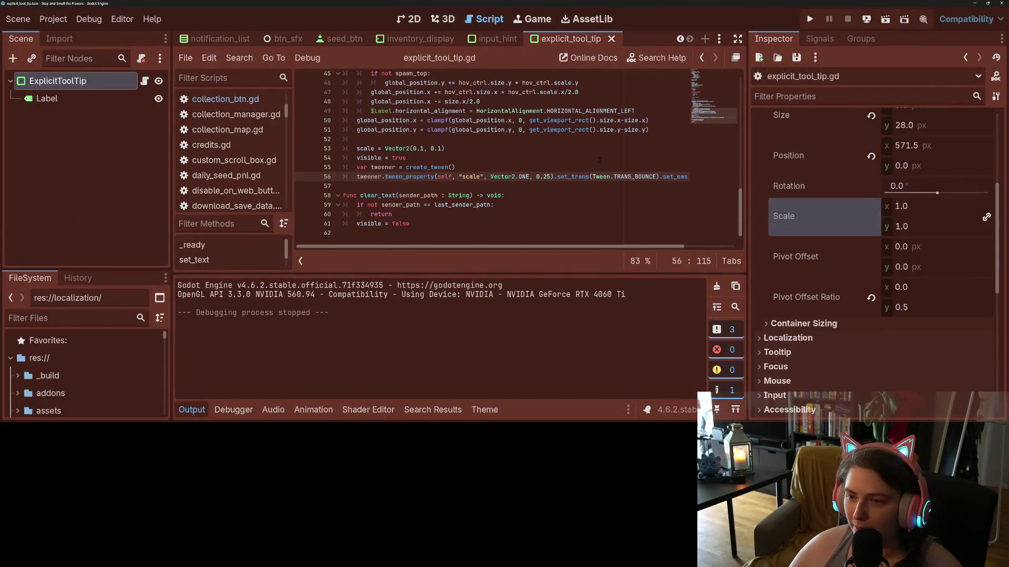
type("5")
key("ctrl+s")
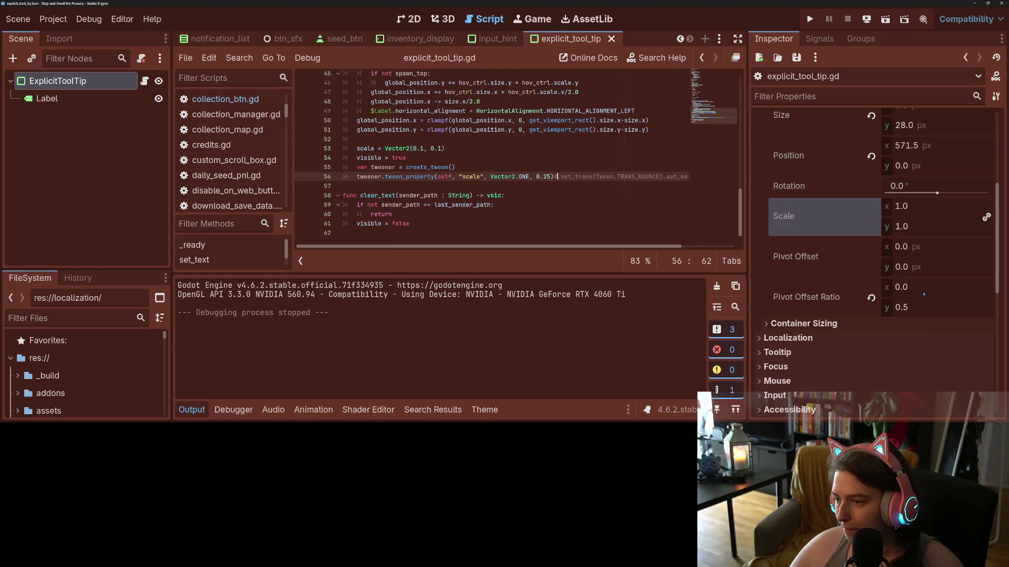
- Set the Pivot Offset Ratio x to 0.5, then run and stop the game to test centred scaling
left_click(917, 287)
type("0.5")
key("Return")
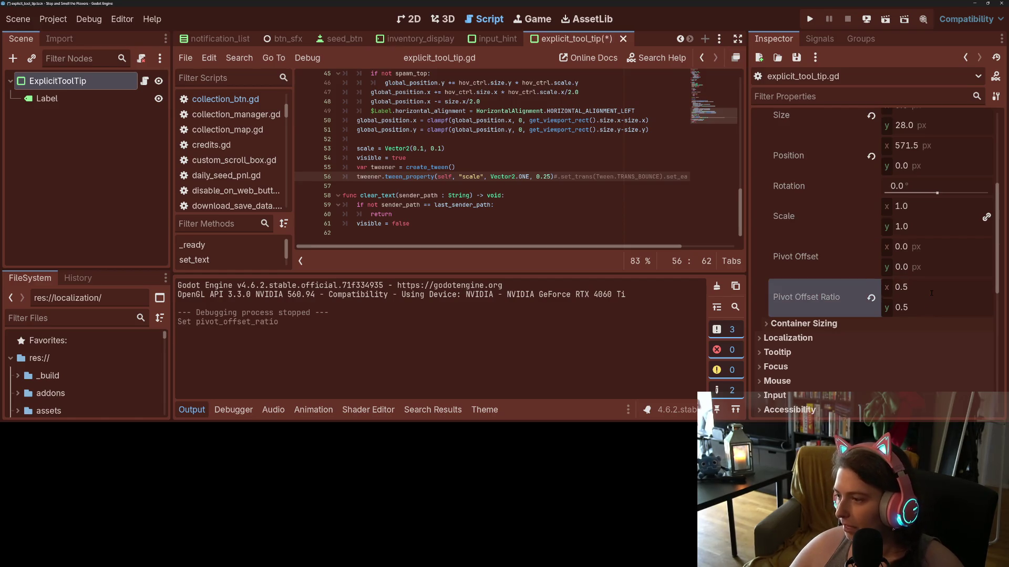
left_click(809, 19)
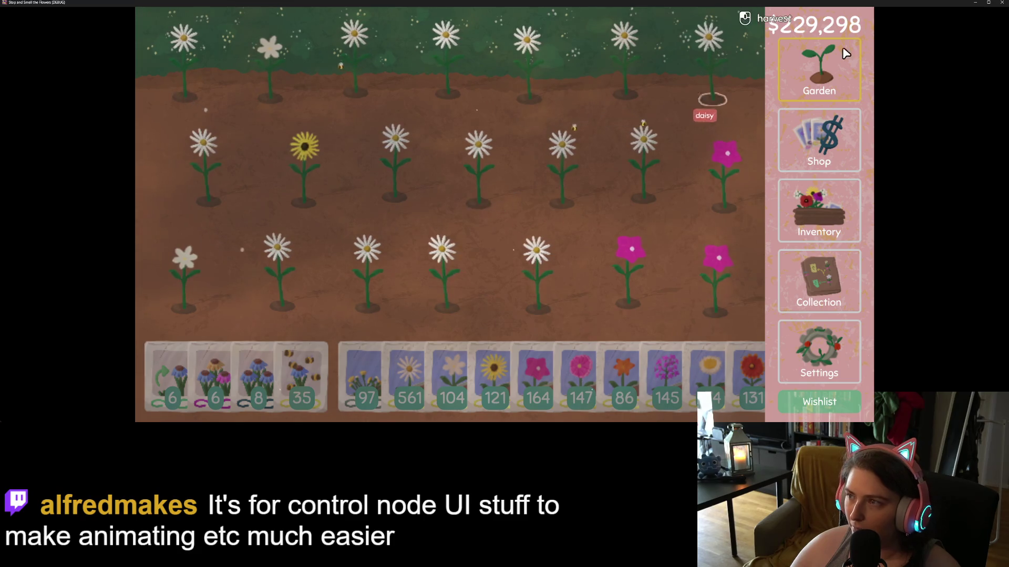
key("F8")
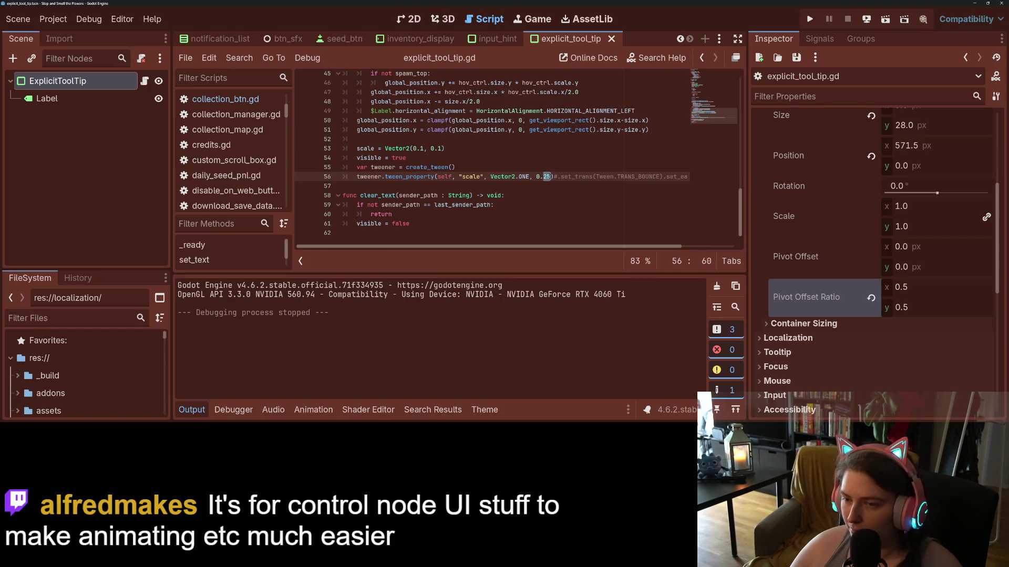
- Change the tween duration from 0.25 to 0.1 s, save, and run the project
type("1")
key("ctrl+s")
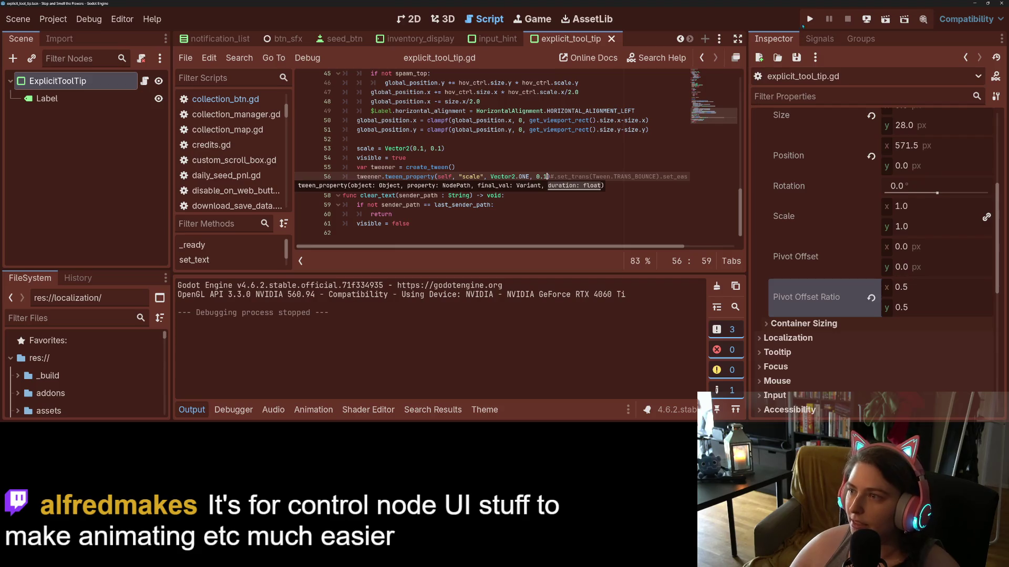
key("F5")
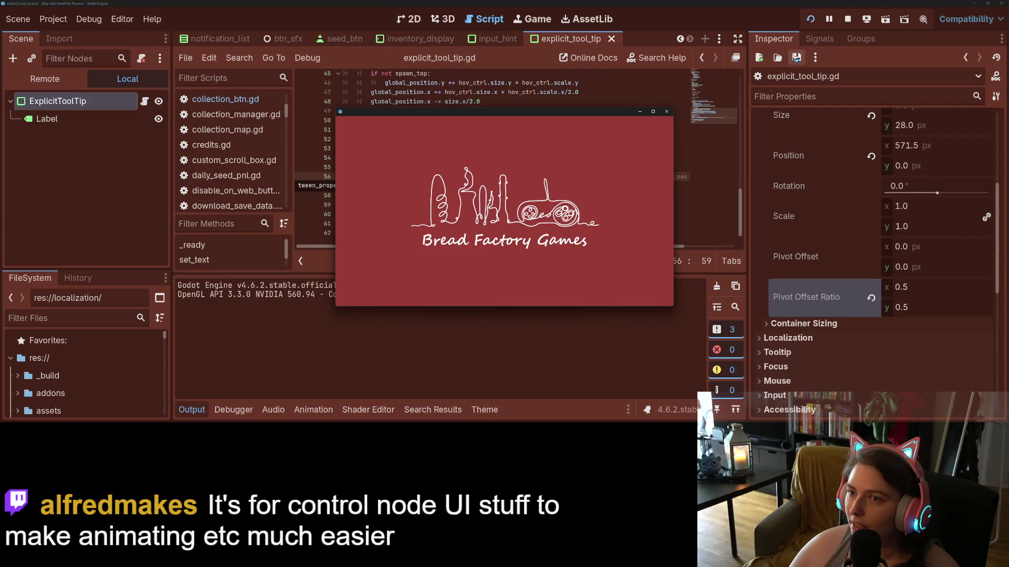
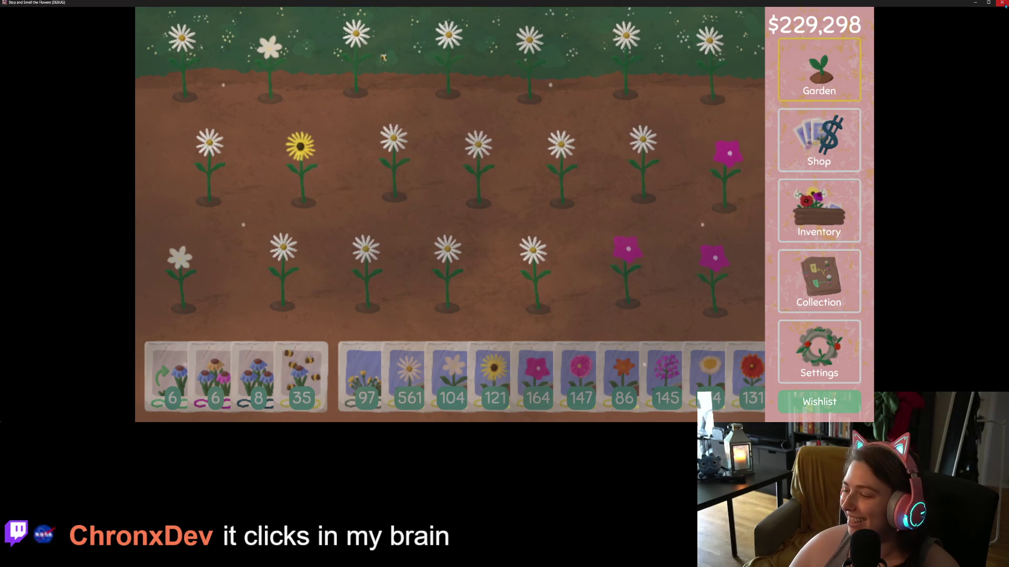
- Close the running game, delete the commented-out set_trans code, and save the script
left_click(1003, 2)
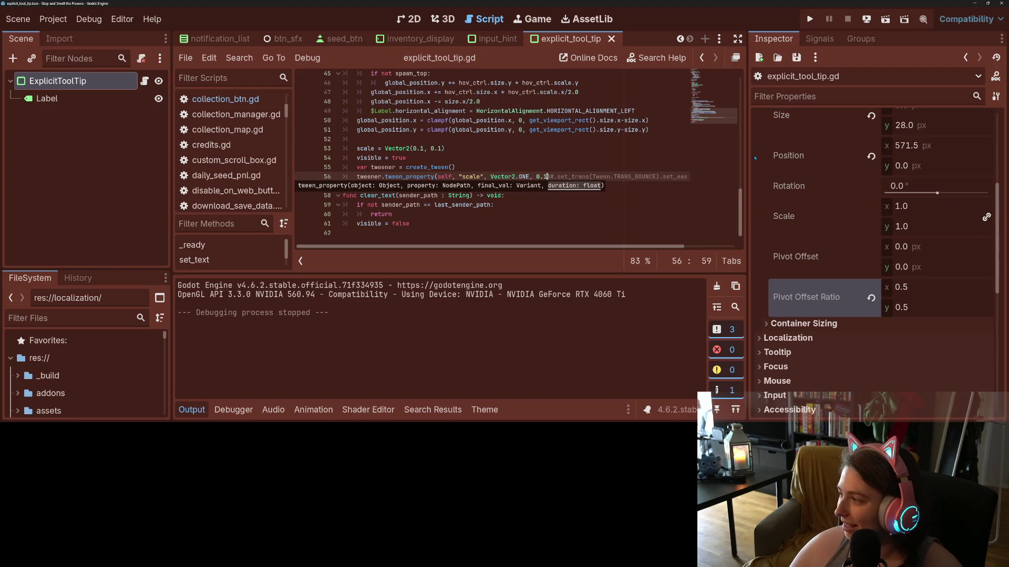
left_click(555, 158)
left_click_drag(549, 176, 738, 175)
key("BackSpace")
key("ctrl+s")
- Copy the grow tween lines into clear_text as a shrink to Vector2(0.1, 0.1) over 0.1 seconds
left_click(420, 222)
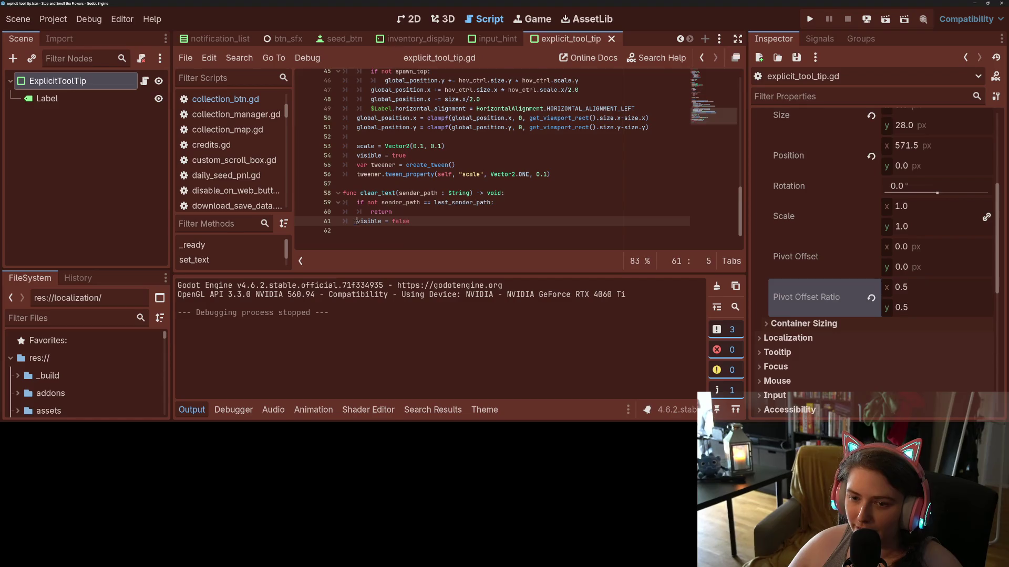
key("ctrl+shift+Return")
left_click_drag(357, 165, 595, 171)
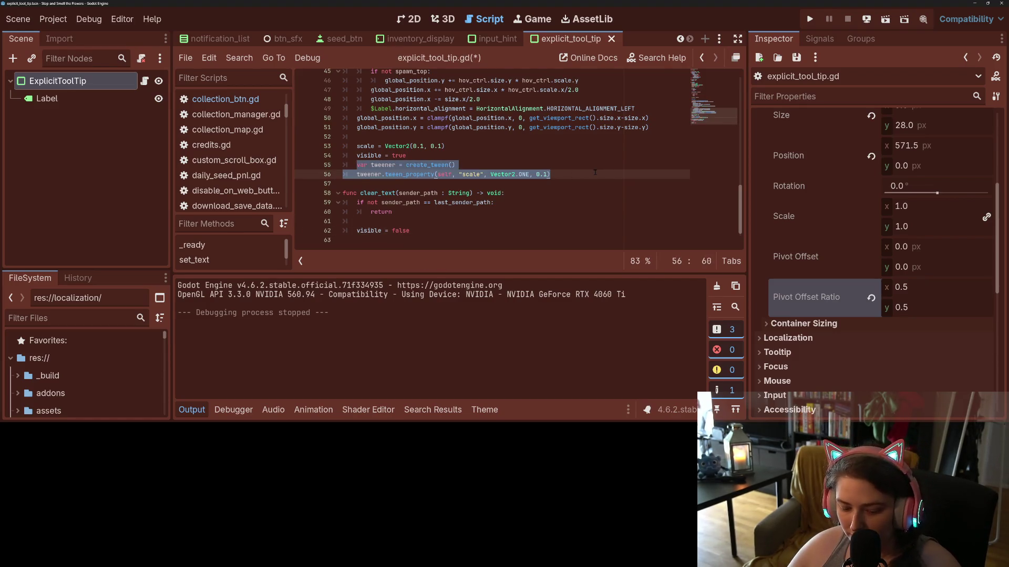
key("ctrl+c")
left_click(520, 222)
key("ctrl+v")
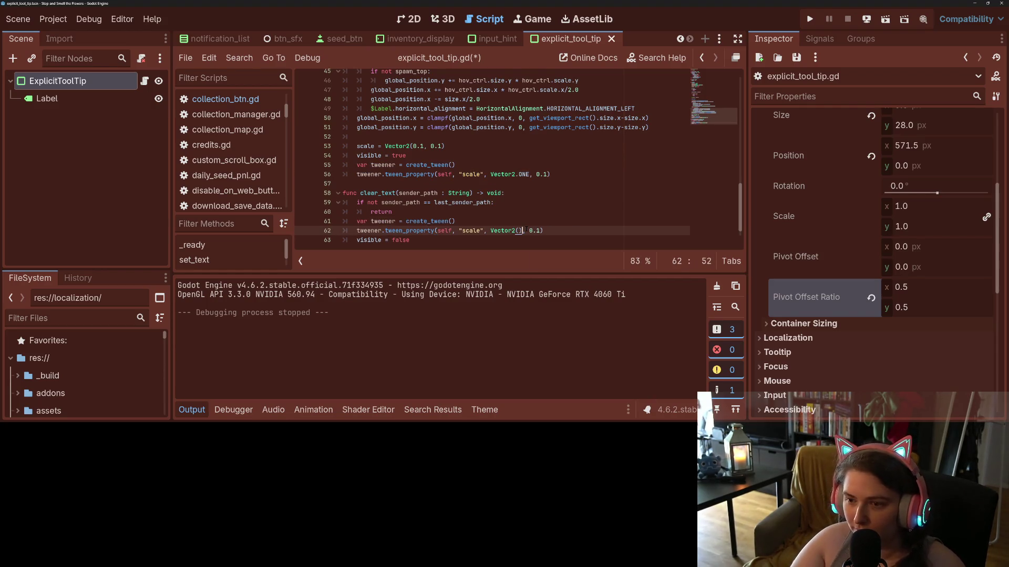
type(", 0.")
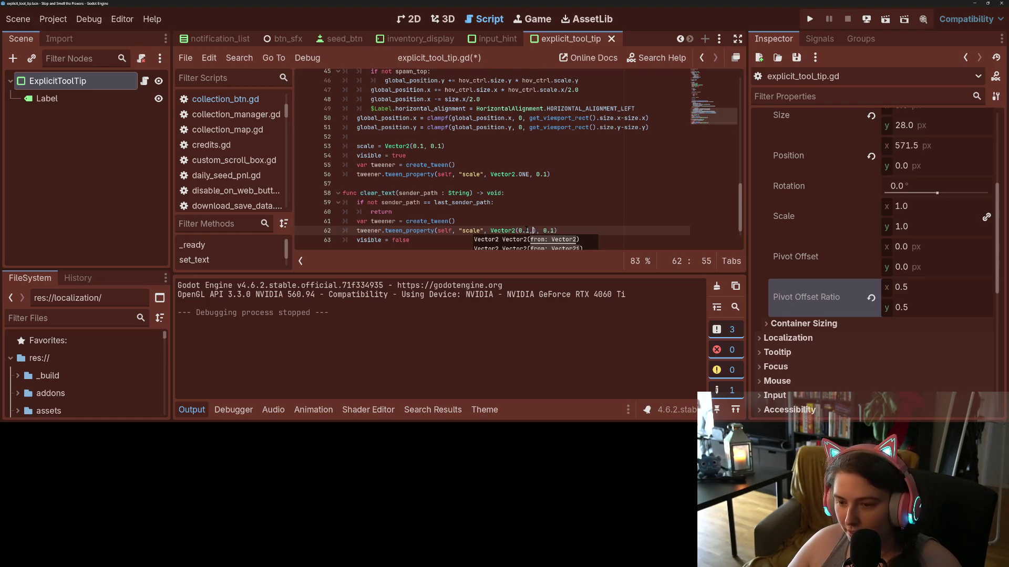
type("1")
- Add 'await tweener.finished' after the shrink tween so hiding waits, and save
left_click(609, 233)
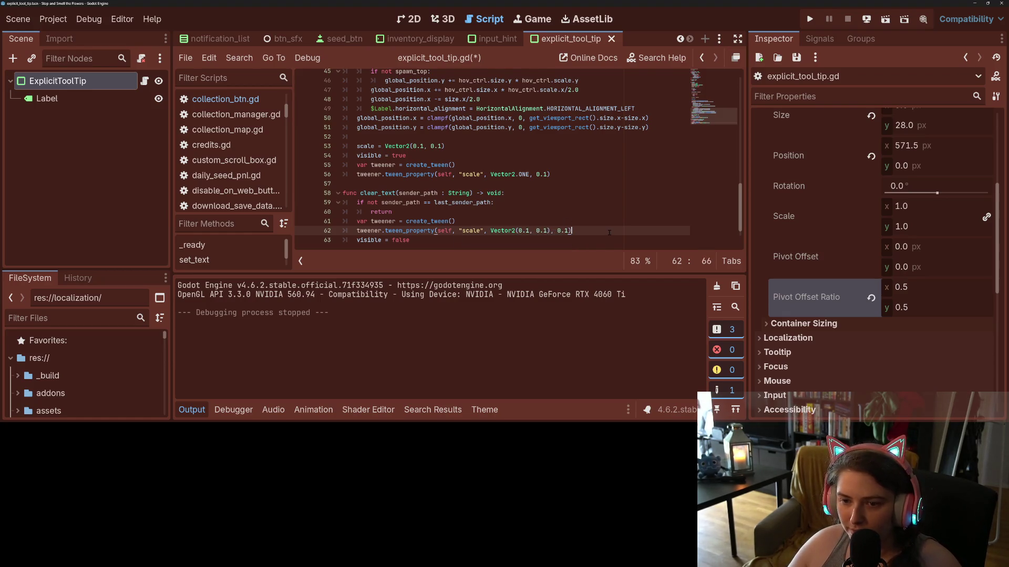
key("Return")
type("await ")
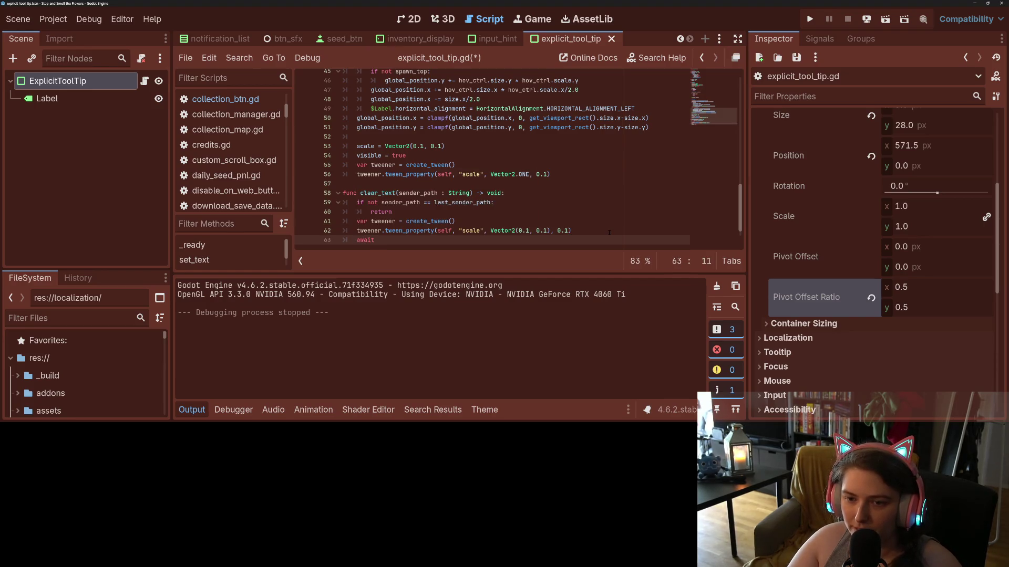
type("tweener.finished")
key("ctrl+s")
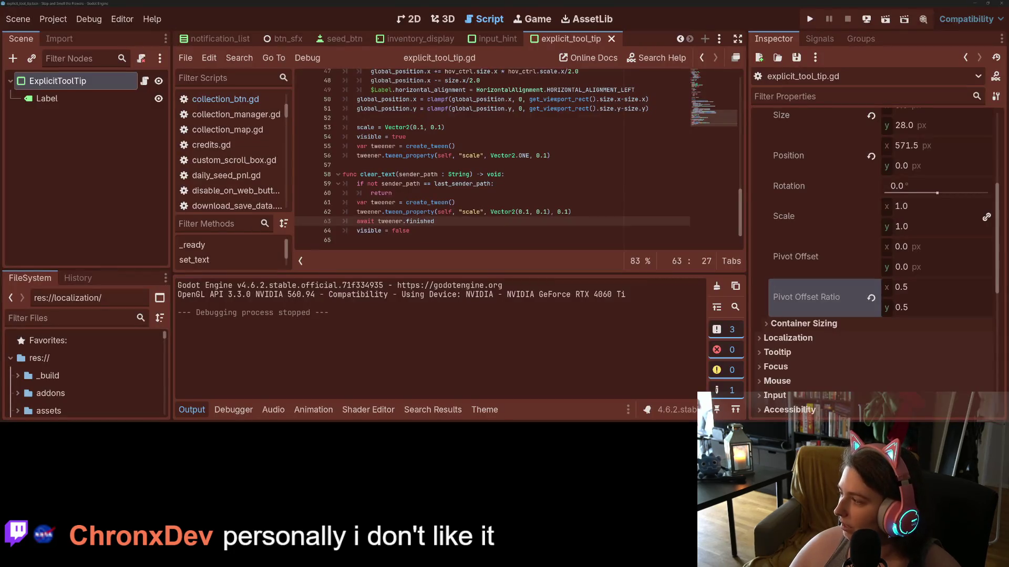
left_click(655, 211)
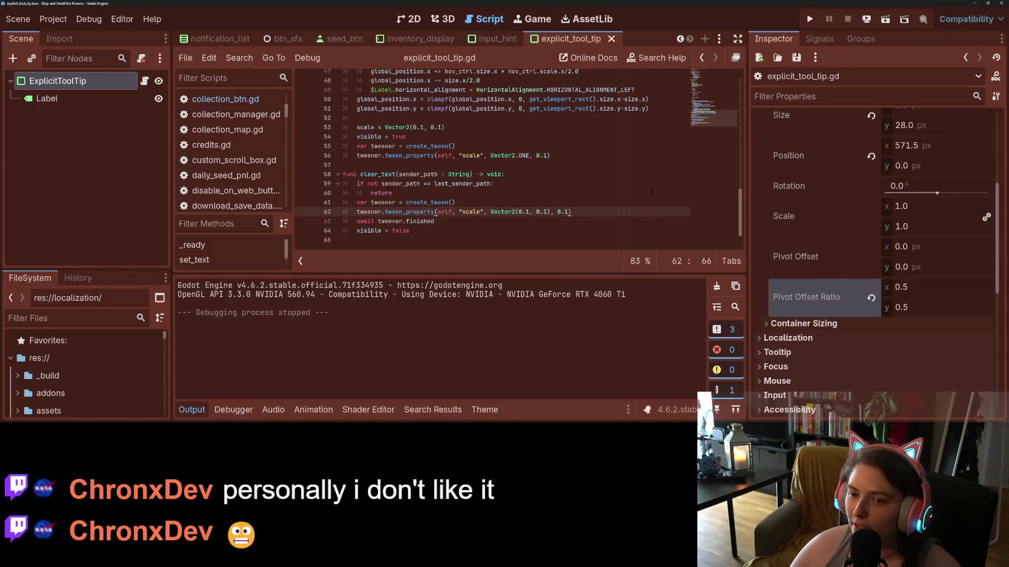
left_click(810, 20)
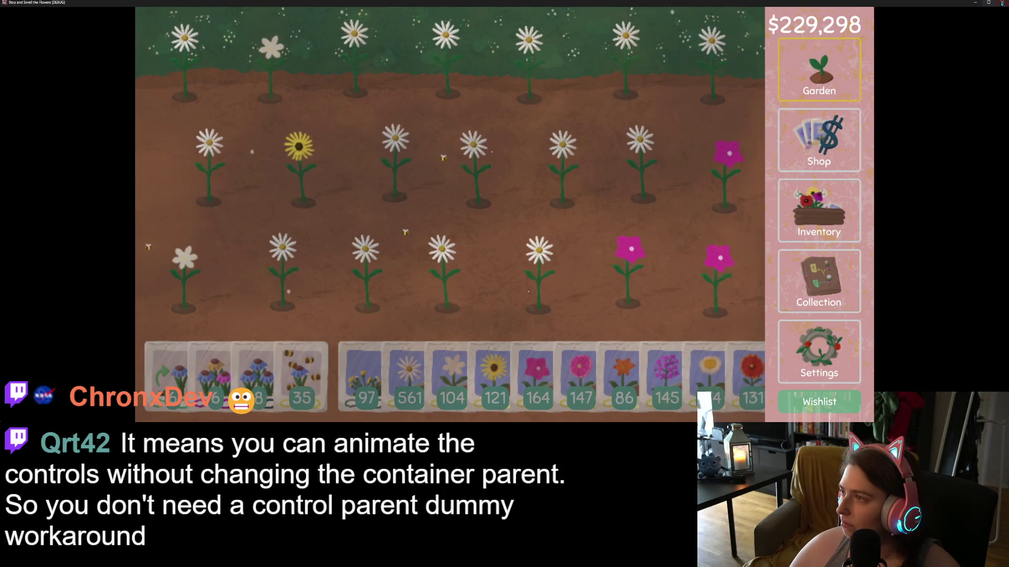
key("F8")
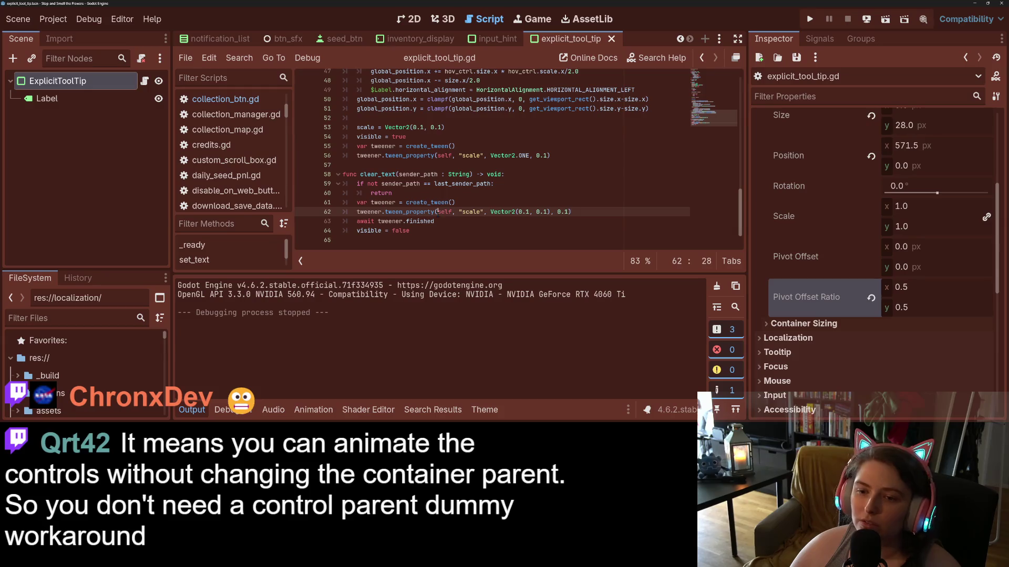
- Change the shrink tween duration on line 62 from 0.1 to 0.05 and save
left_click(436, 221)
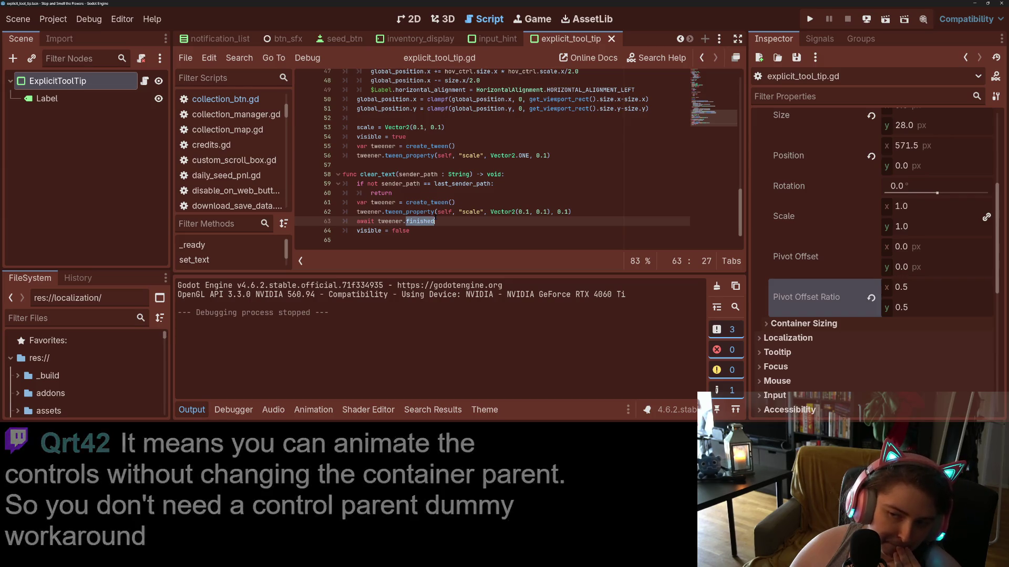
left_click(512, 211)
left_click(462, 212)
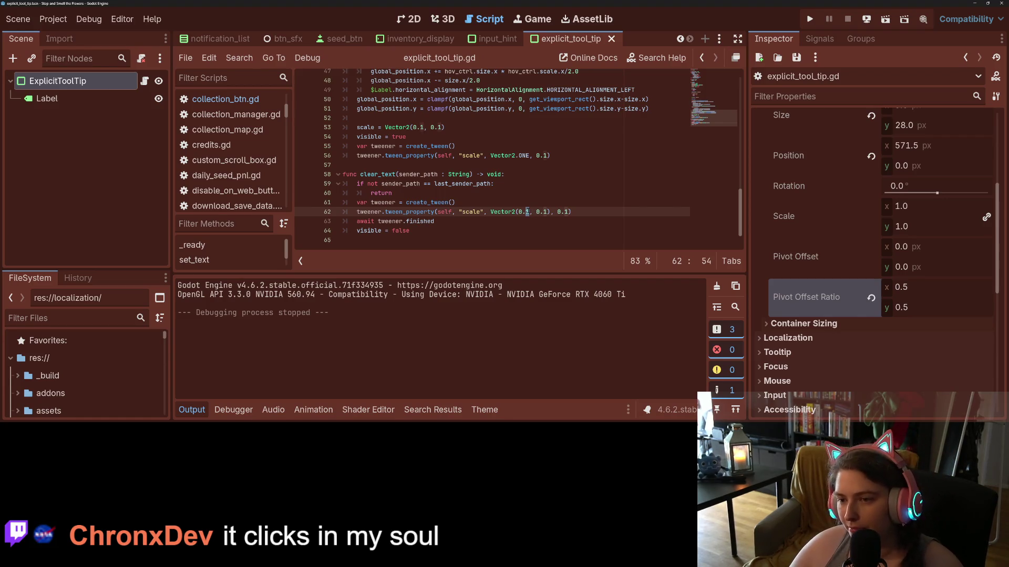
type("0")
key("BackSpace")
key("BackSpace")
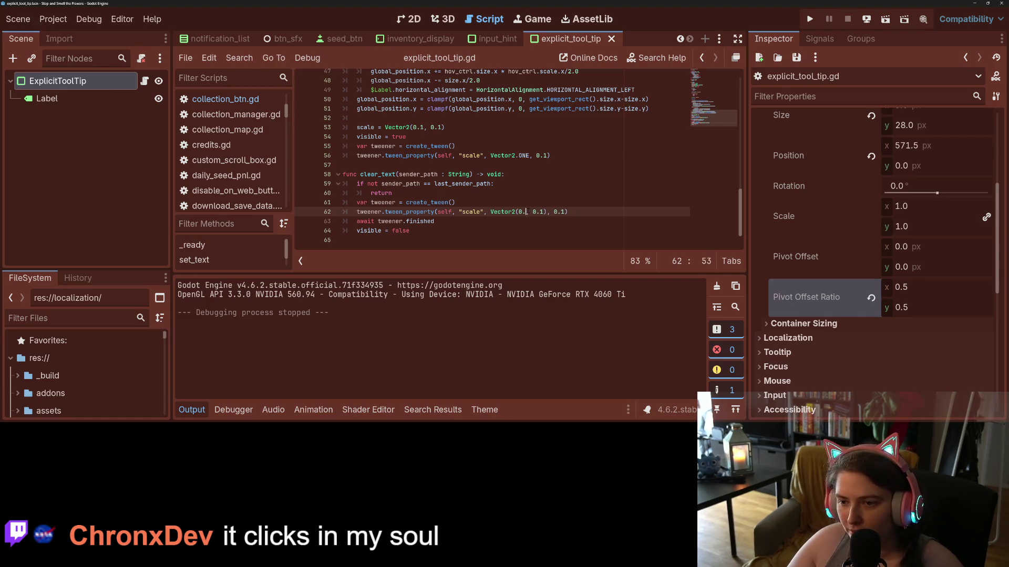
type("1,")
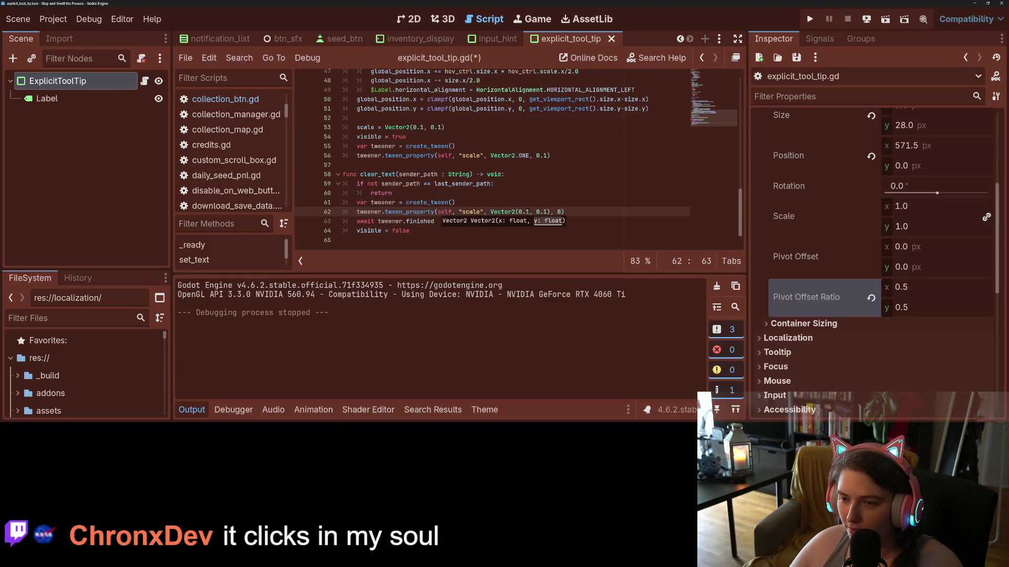
type("5")
key("ctrl+s")
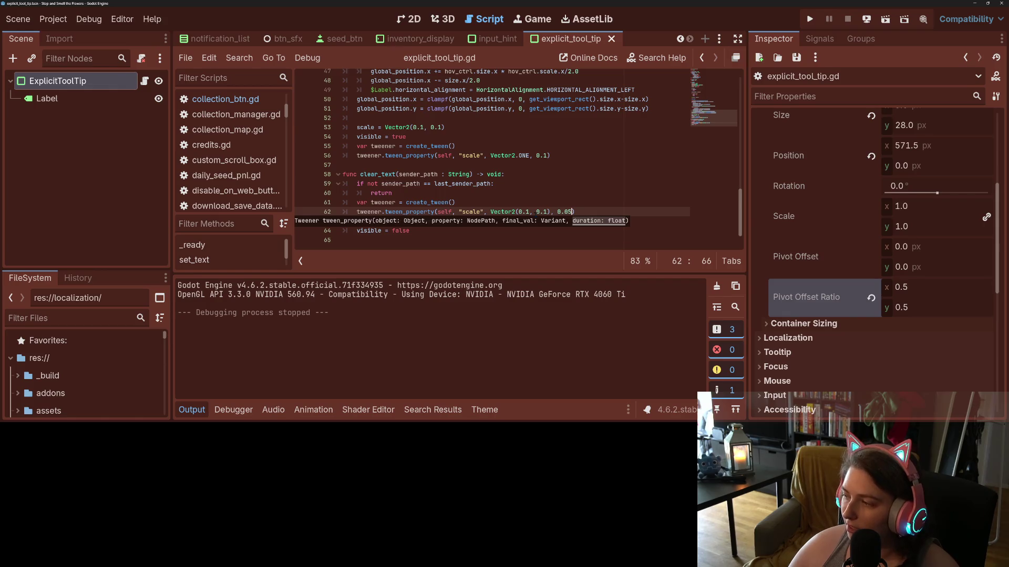
- Collapse the Output panel and review the create_tween, shrink tween and await lines in clear_text
left_click(203, 410)
left_click(661, 315)
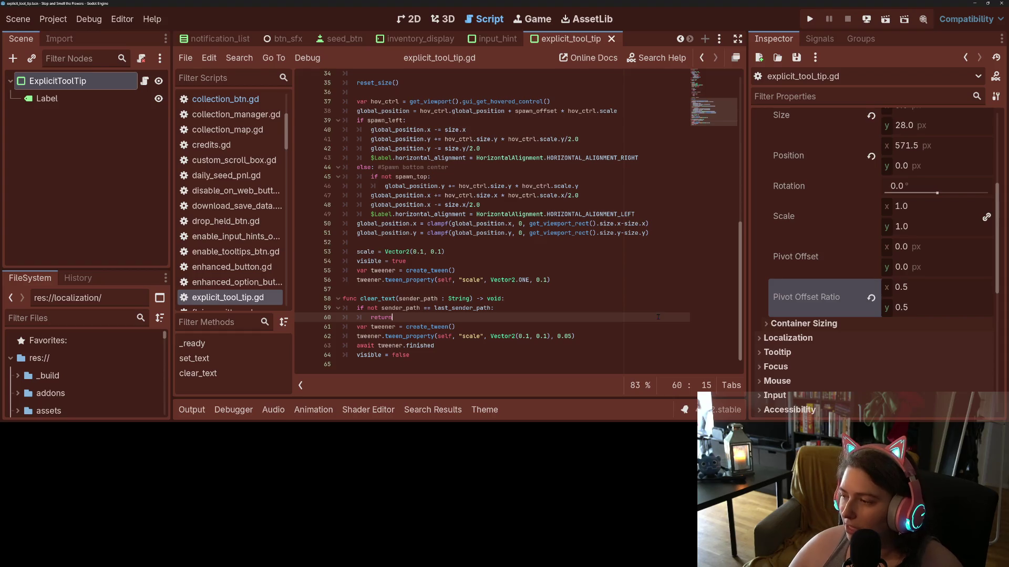
left_click(637, 325)
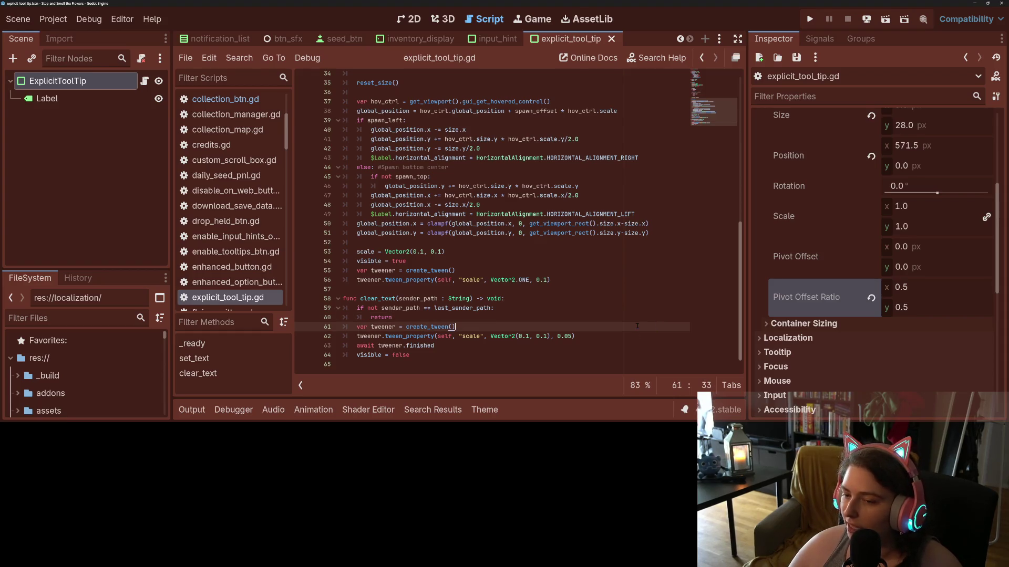
left_click(634, 337)
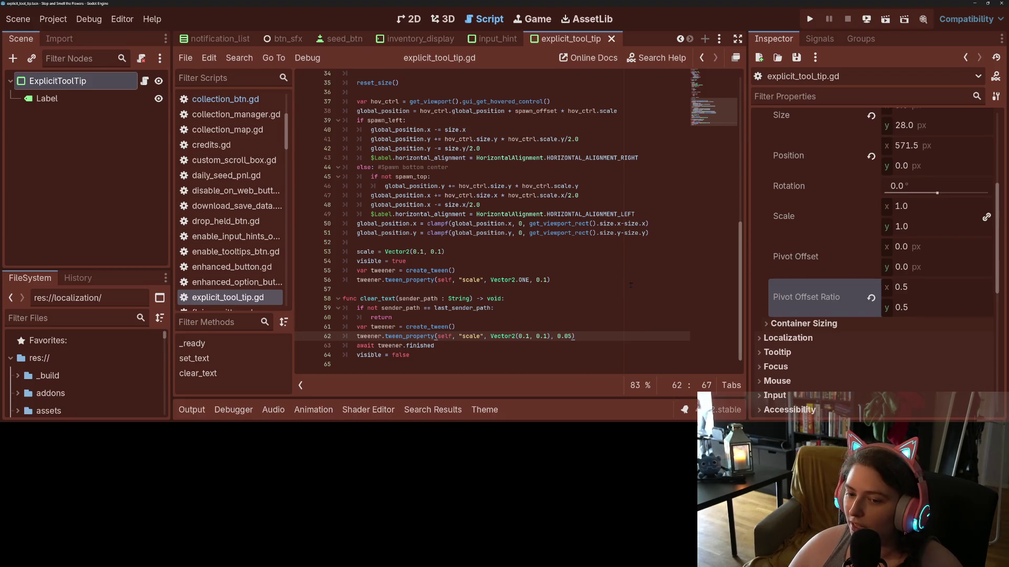
left_click(467, 346)
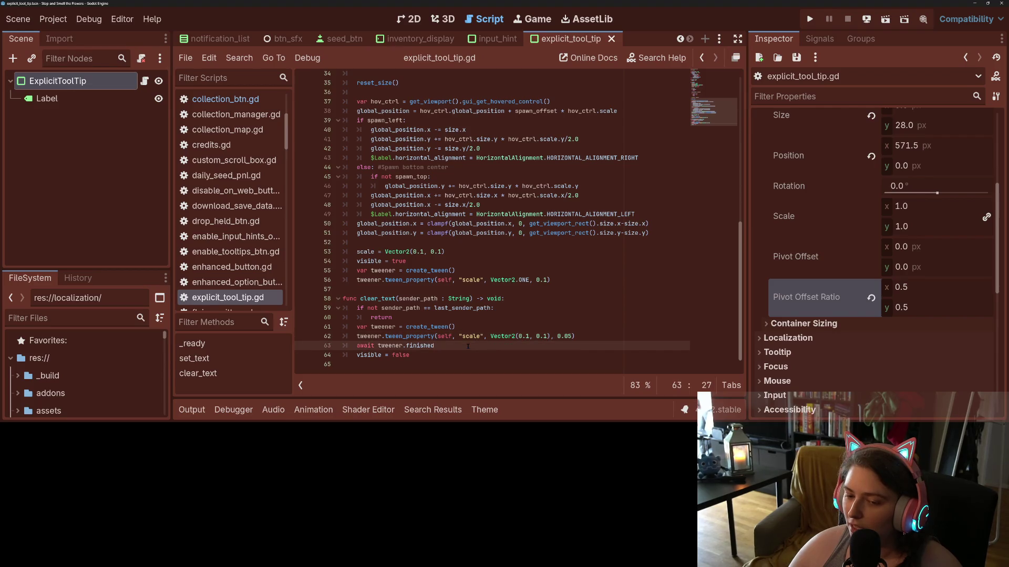
left_click(566, 330)
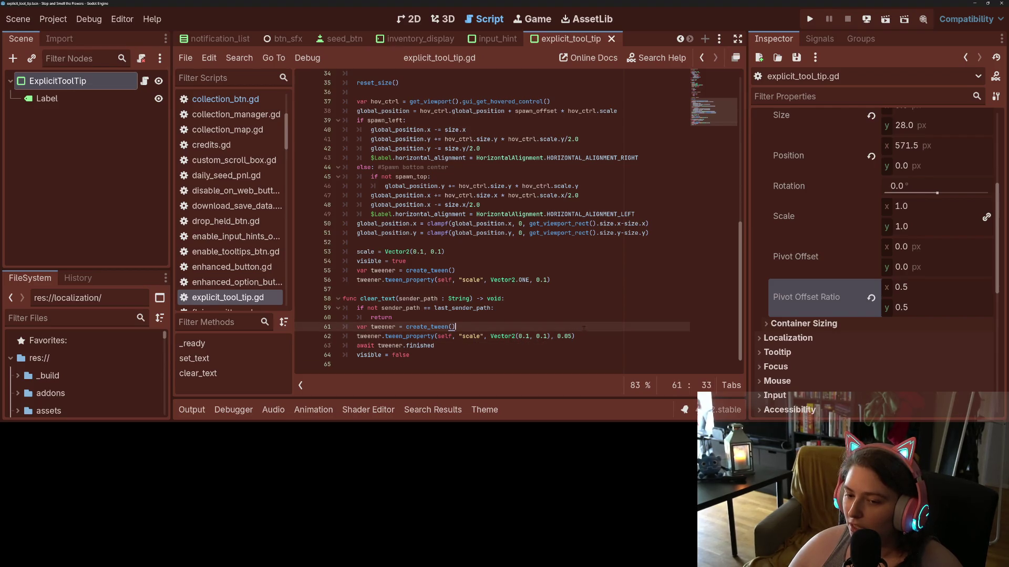
left_click(612, 339)
left_click(440, 344)
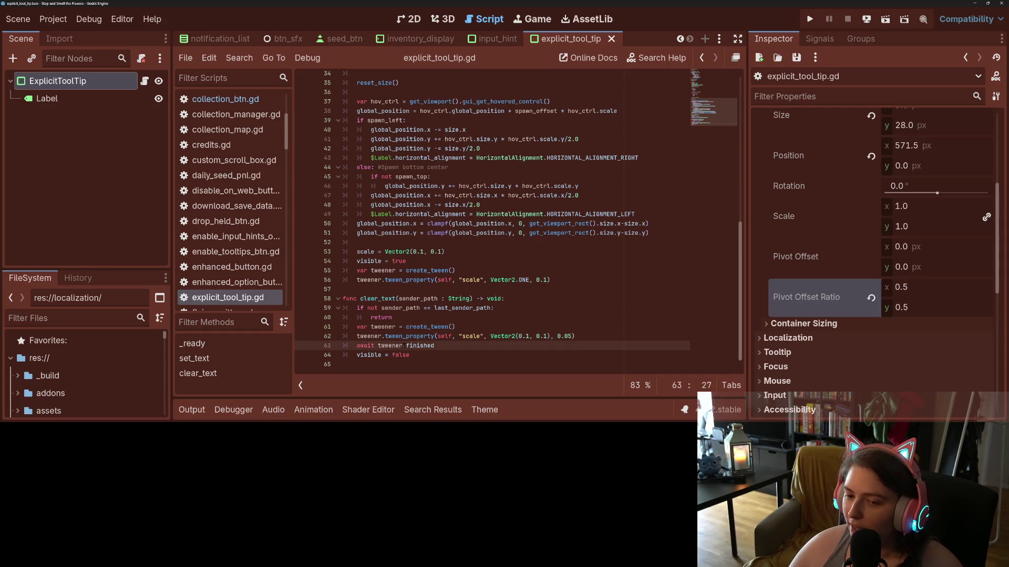
key("Down")
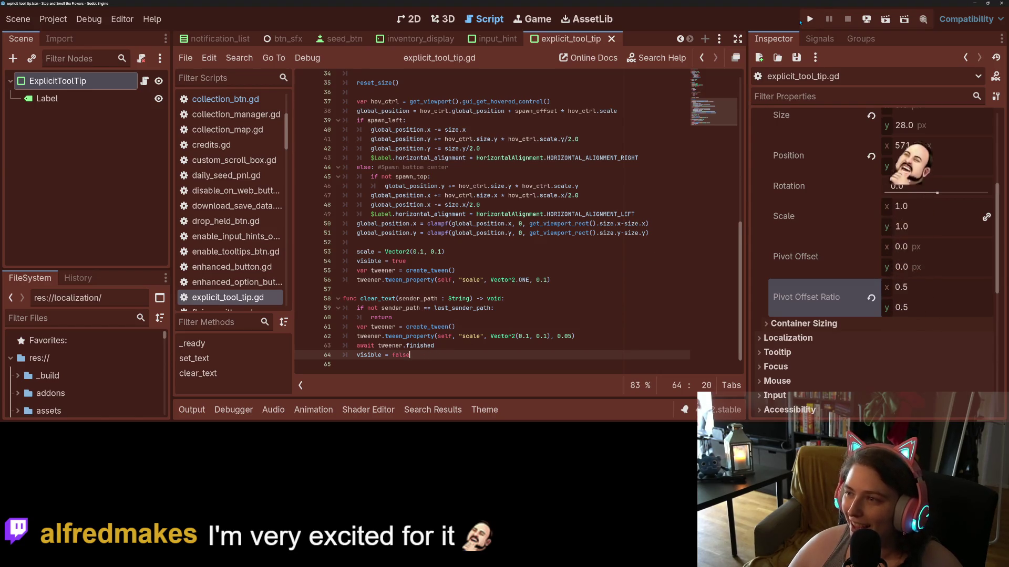
- Test-run the game to check the 0.05-second shrink, then close it
key("F5")
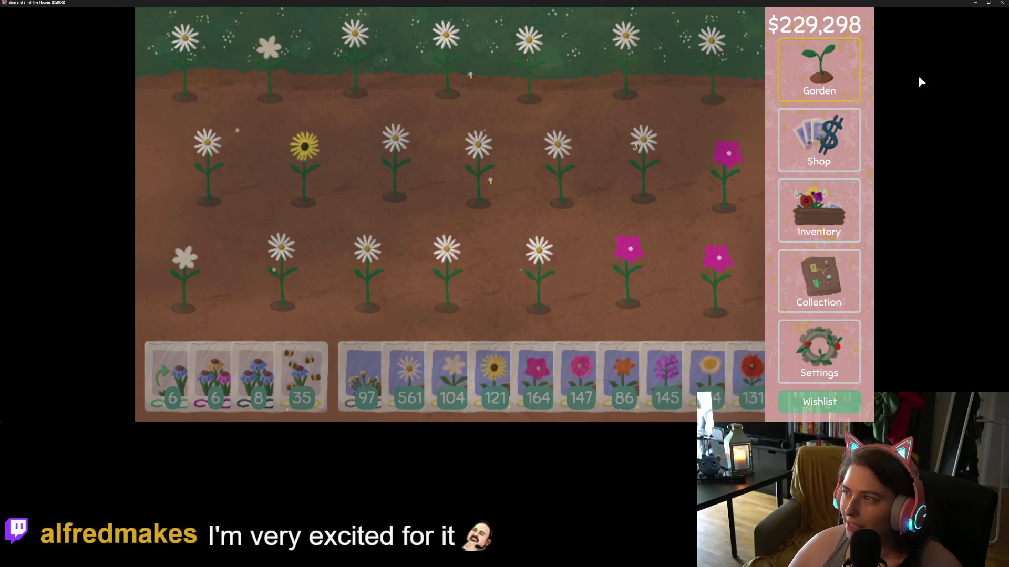
left_click(1002, 2)
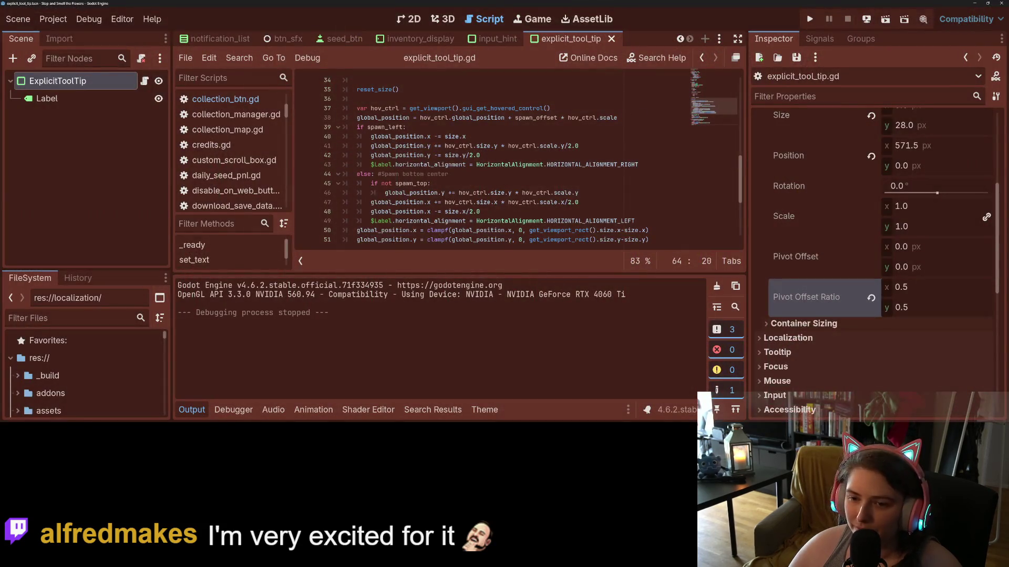
scroll(410, 231, "down", 4)
left_click_drag(409, 231, 299, 212)
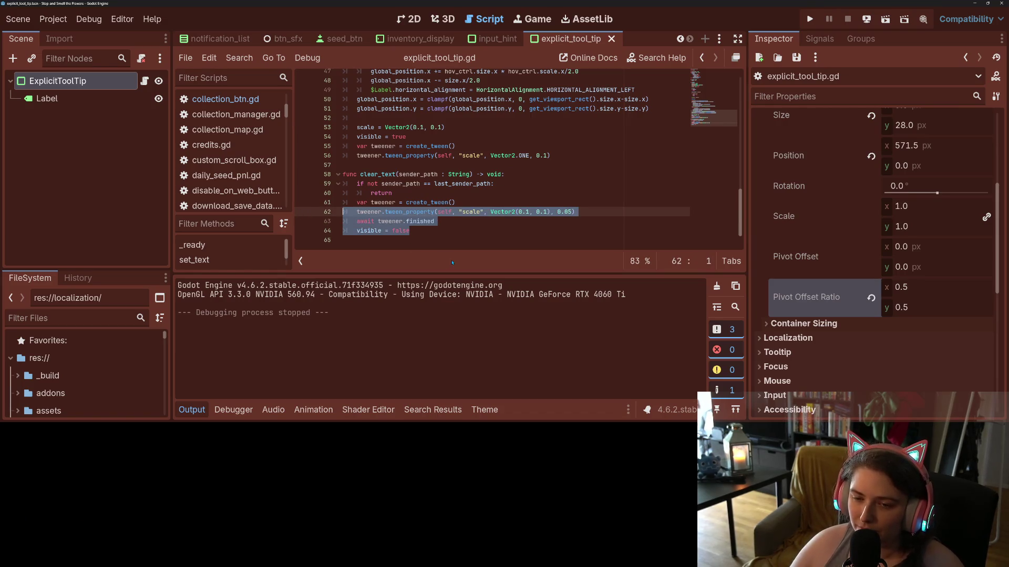
- Delete the tween and await lines from clear_text, save, and run the game again
mouse_move(434, 221)
left_mouse_down()
mouse_move(367, 221)
mouse_move(319, 206)
left_mouse_up()
key("BackSpace")
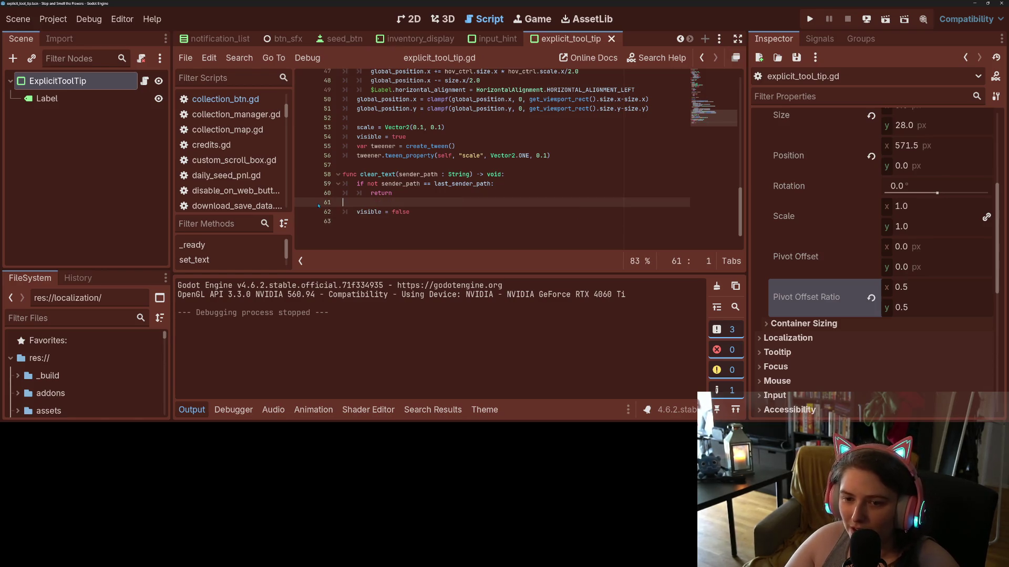
key("BackSpace")
key("ctrl+s")
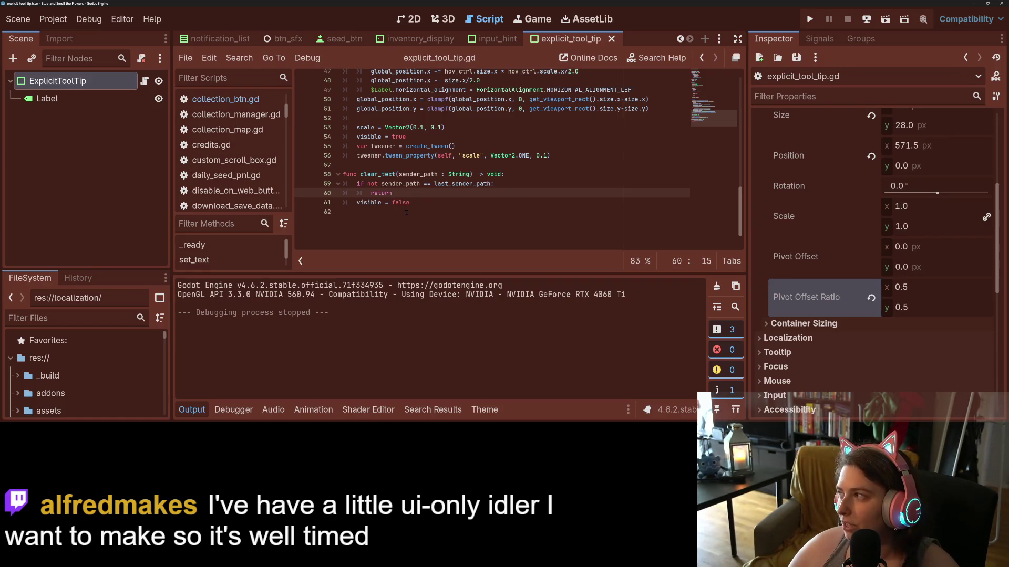
left_click(810, 19)
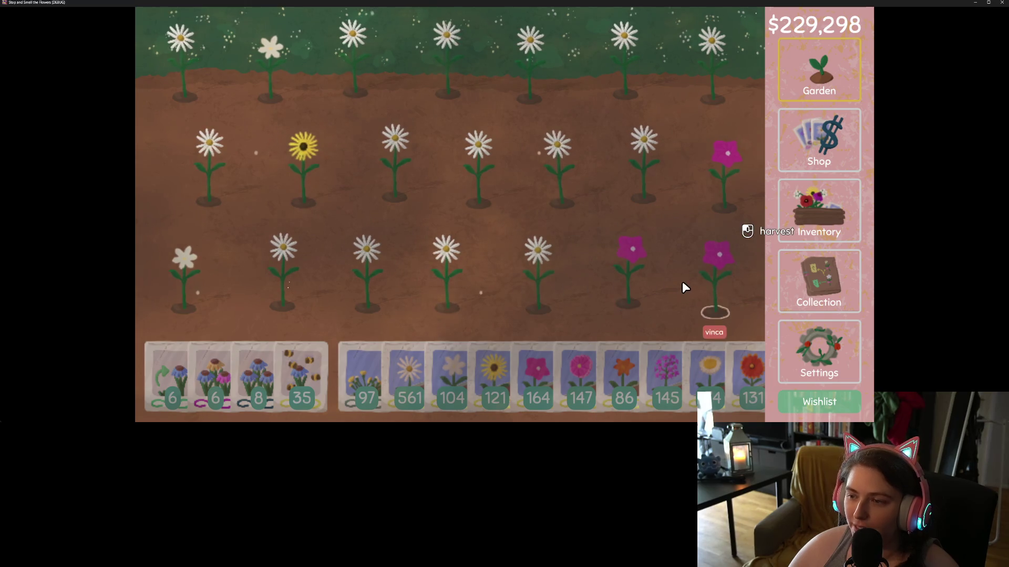
- Stop the game, copy the pop-in scale and tween lines 53–56, and switch to the input_hint scene
left_click(1001, 3)
left_click(390, 210)
left_click(190, 409)
left_click(392, 298)
left_click_drag(357, 280, 564, 306)
key("ctrl+s")
key("ctrl+shift+Tab")
- Paste the scale-up tween after line 75 of input_hint.gd's set_text, then show the 2D layout
left_click(472, 334)
left_click(446, 315)
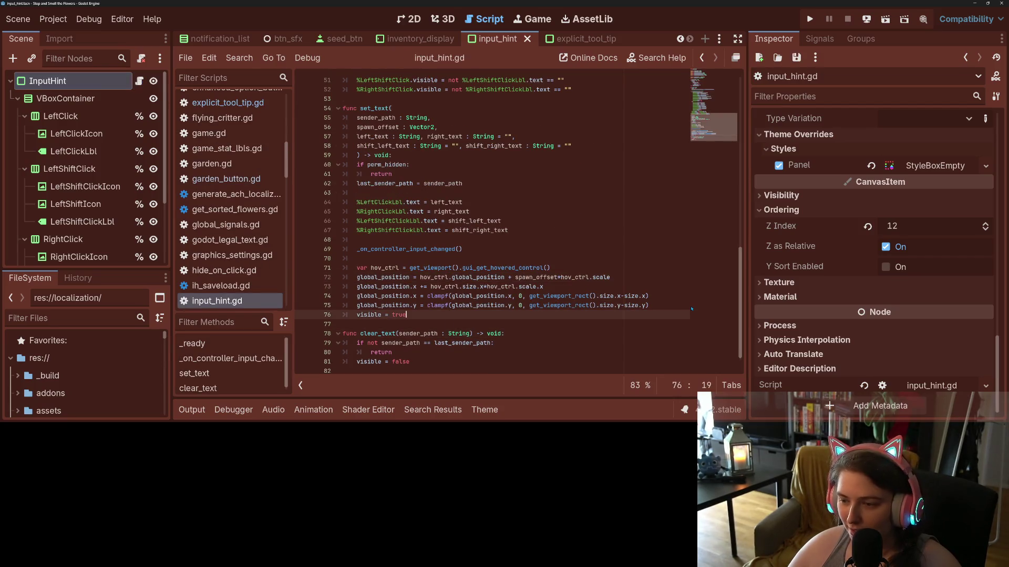
left_click(671, 304)
key("ctrl+v")
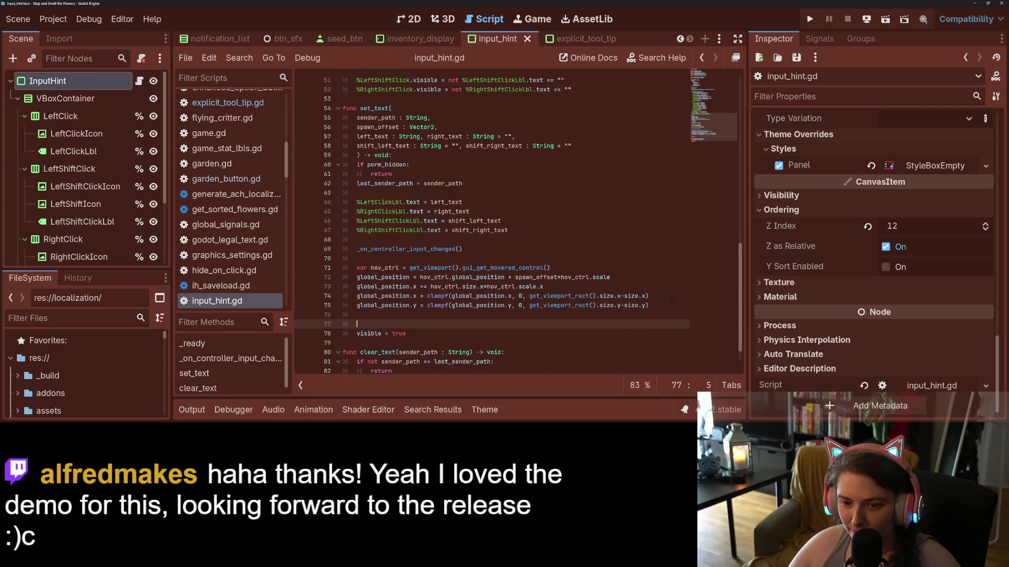
key("Return")
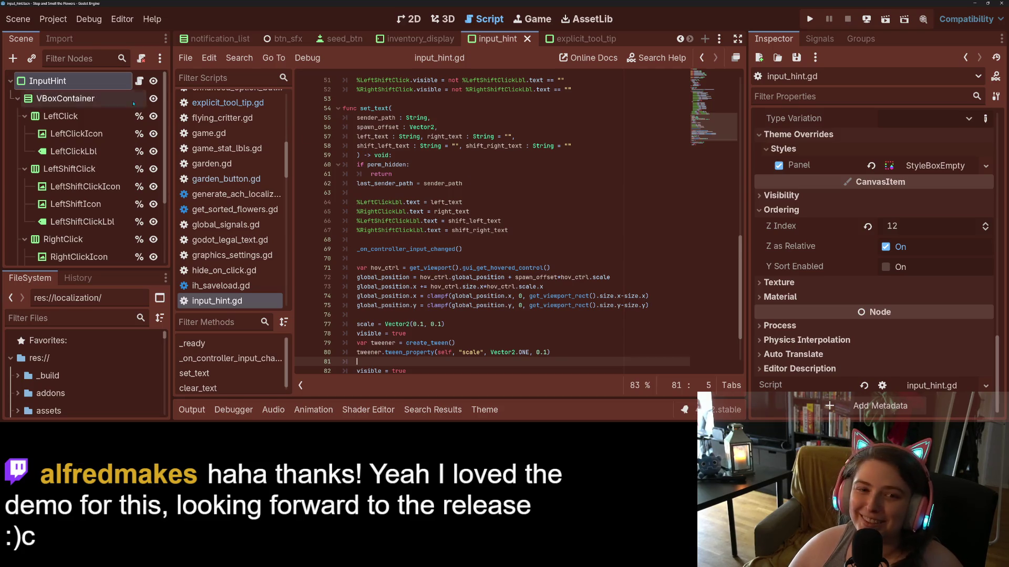
left_click(415, 21)
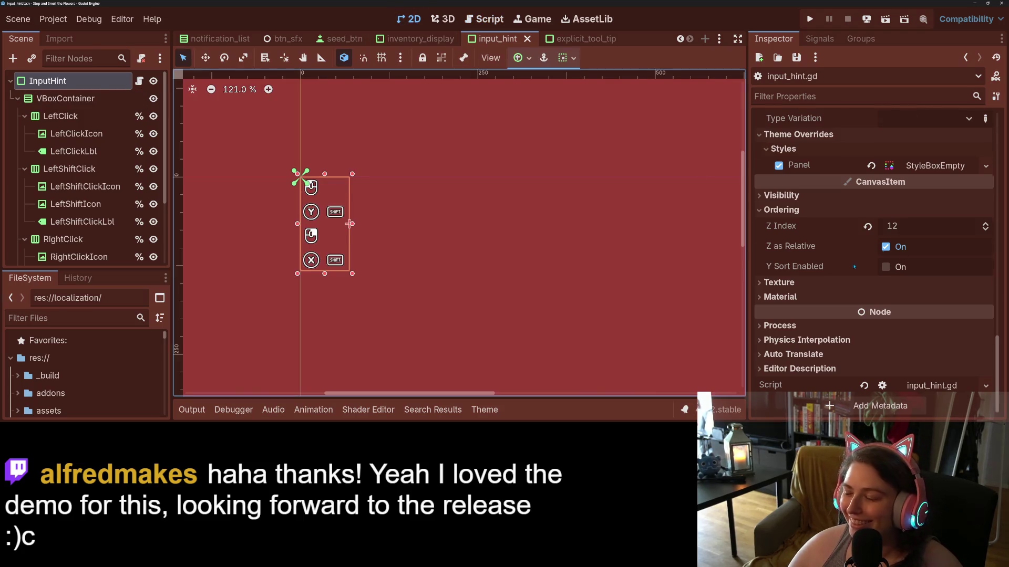
- Set InputHint's Pivot Offset Ratio to 0.5, 0.5 in the Inspector Transform section
scroll(854, 266, "up", 10)
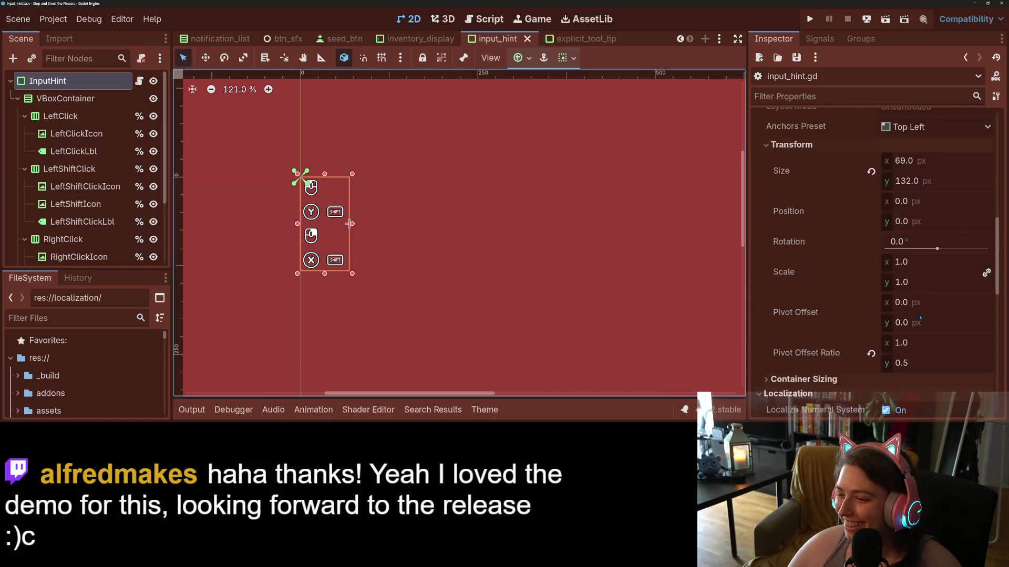
scroll(920, 318, "down", 1)
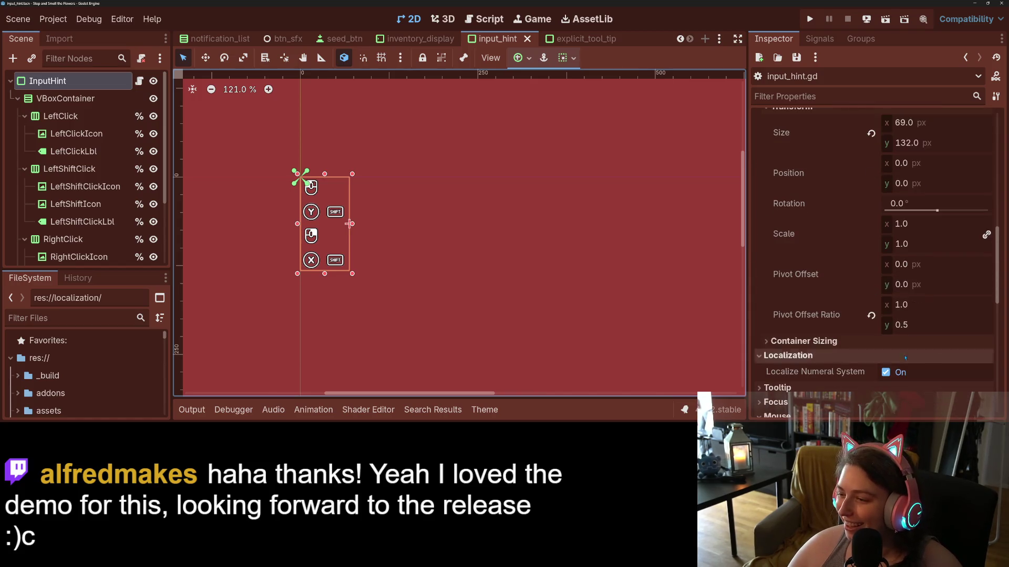
left_click(917, 310)
key("Return")
- Test-run the game to check the hint, then go back to the input_hint.gd script
left_click(814, 19)
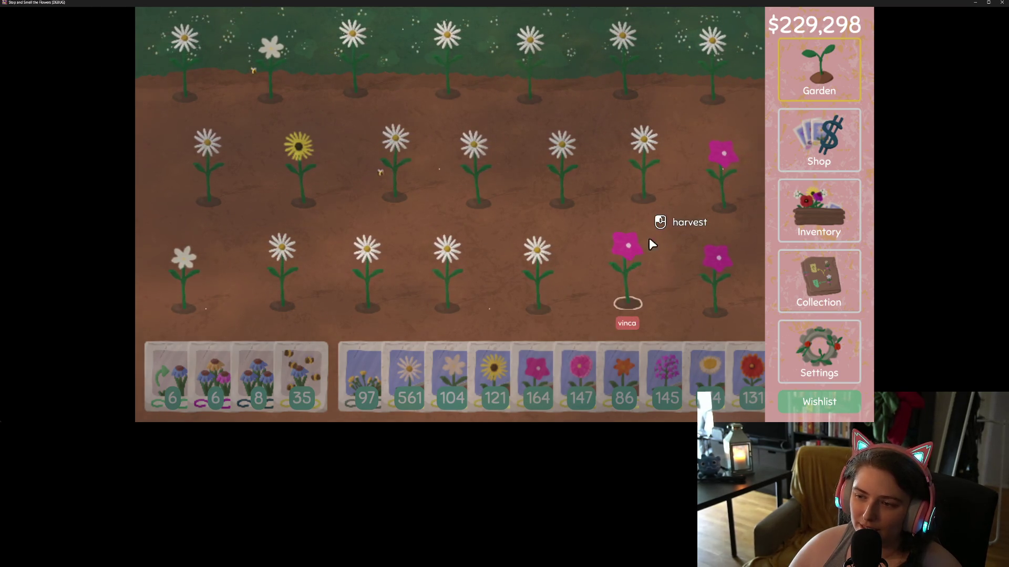
left_click(1001, 3)
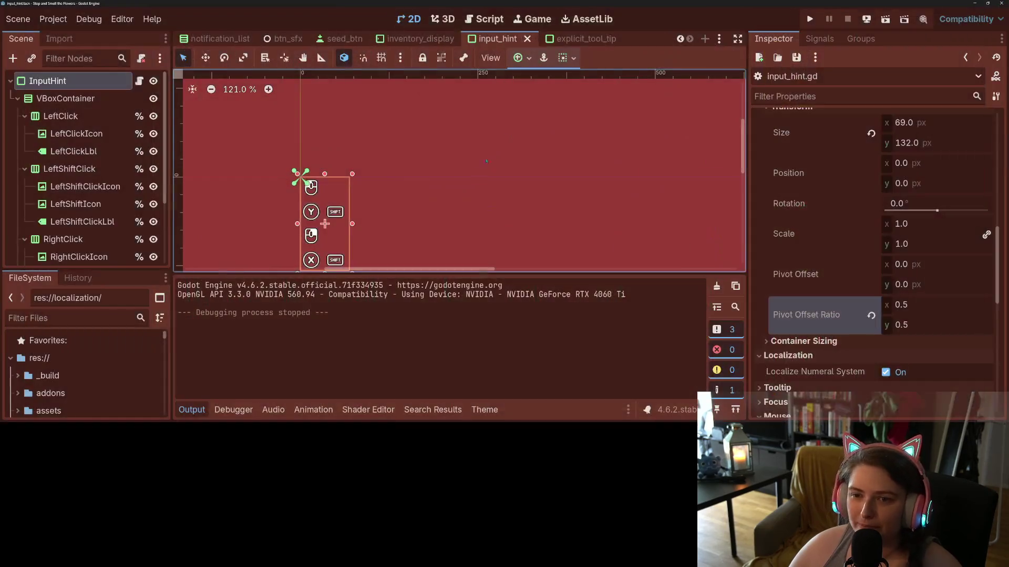
left_click(496, 21)
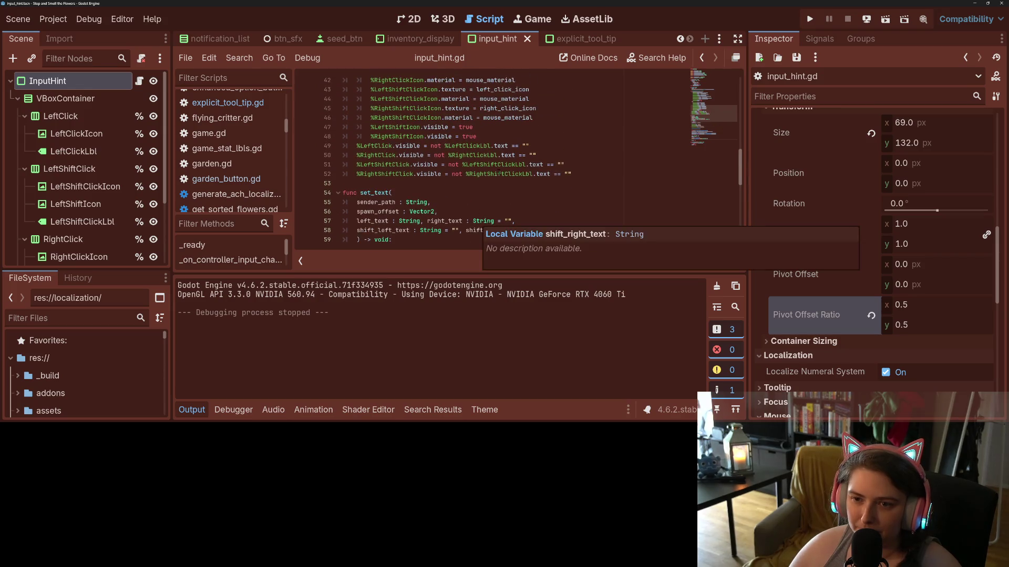
- Insert reset_size() above the pop-in tween in input_hint.gd, save, and launch the game
scroll(473, 227, "up", 9)
scroll(411, 183, "down", 14)
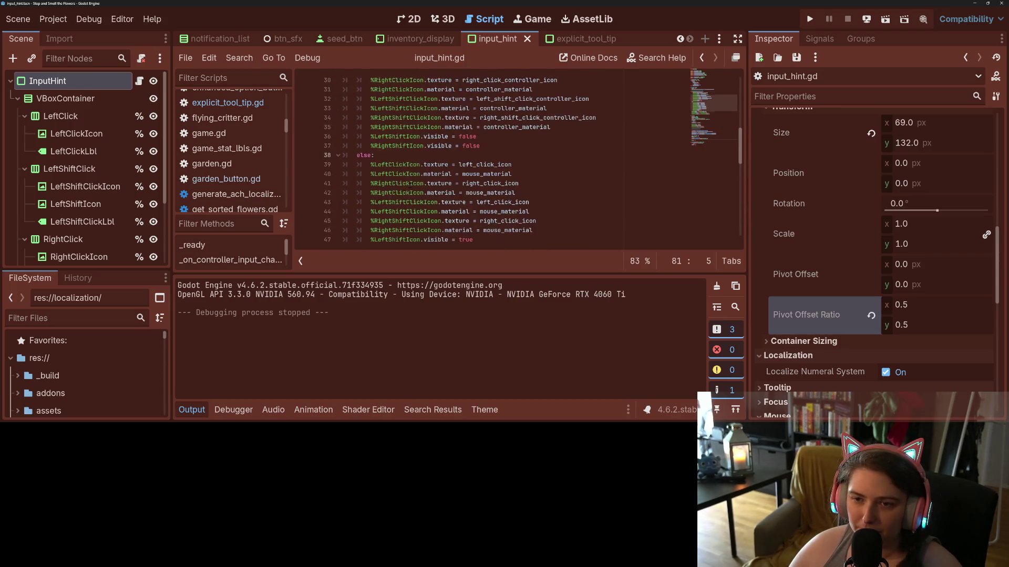
scroll(411, 184, "down", 2)
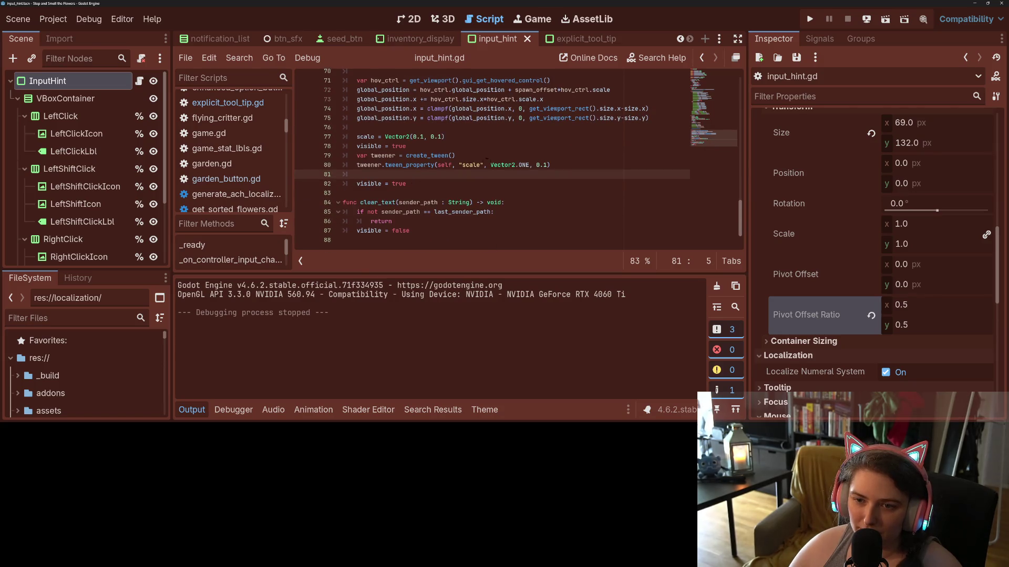
left_click(375, 130)
key("Return")
key("Return")
key("Up")
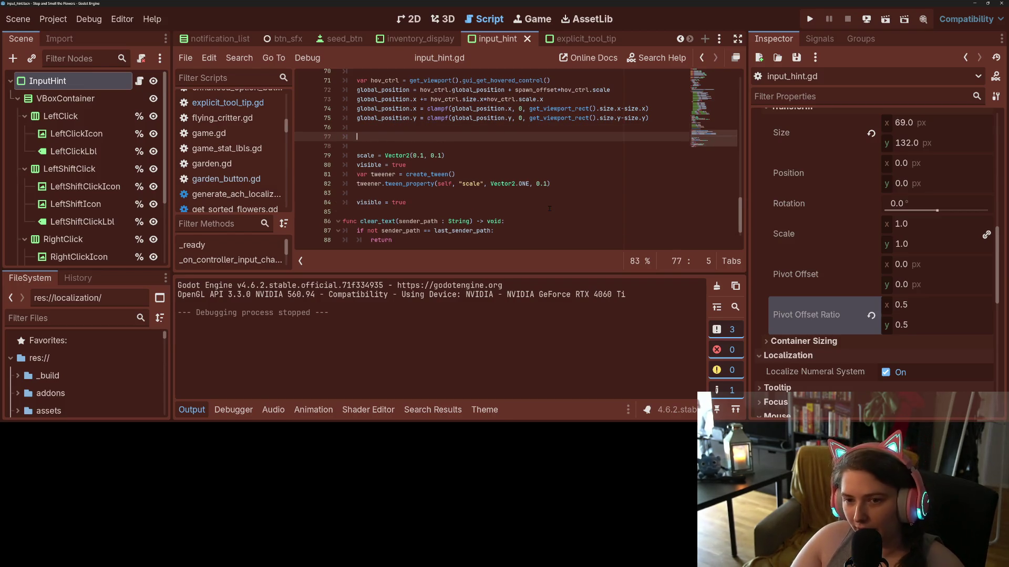
type("reset")
key("Return")
key("ctrl+s")
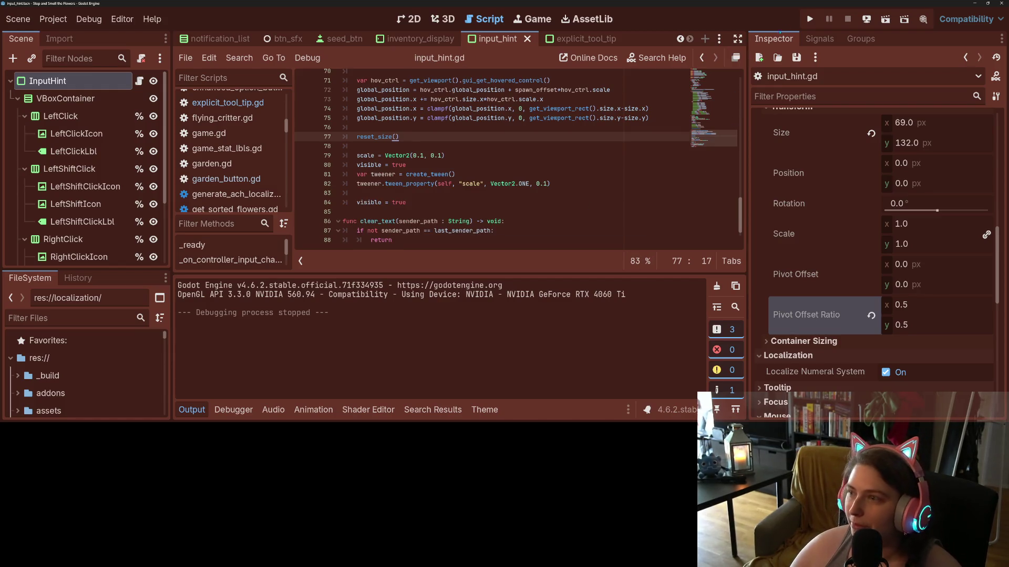
left_click(811, 20)
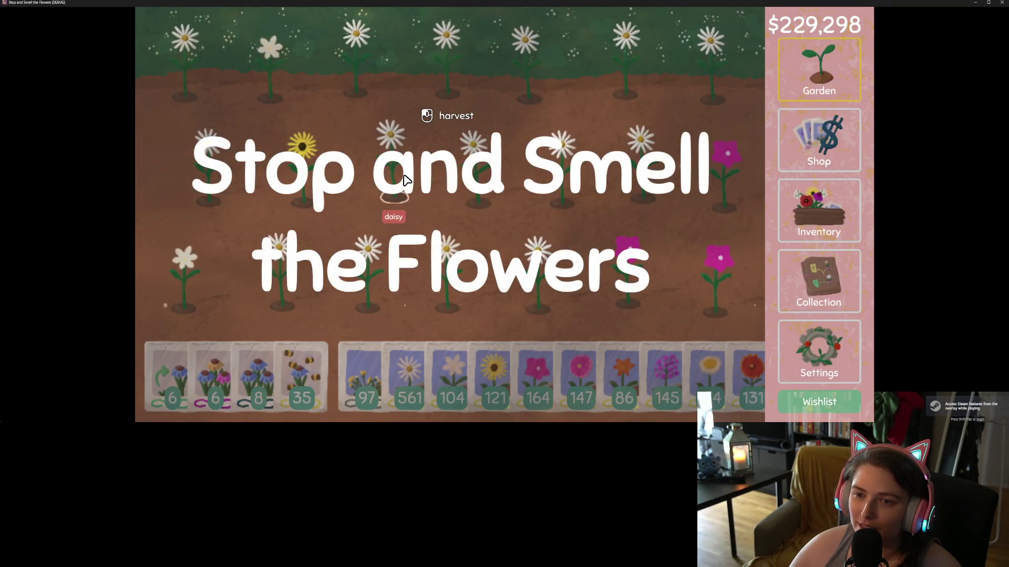
- Open the inventory, pick up blanket flowers, swap them for a paperwhite, and put it back
key("i")
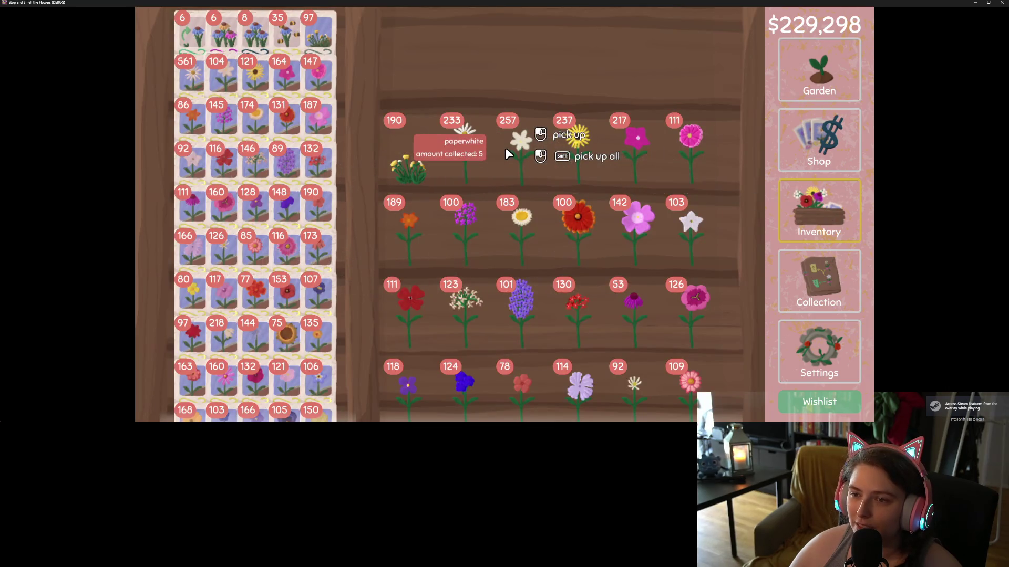
left_click(574, 220)
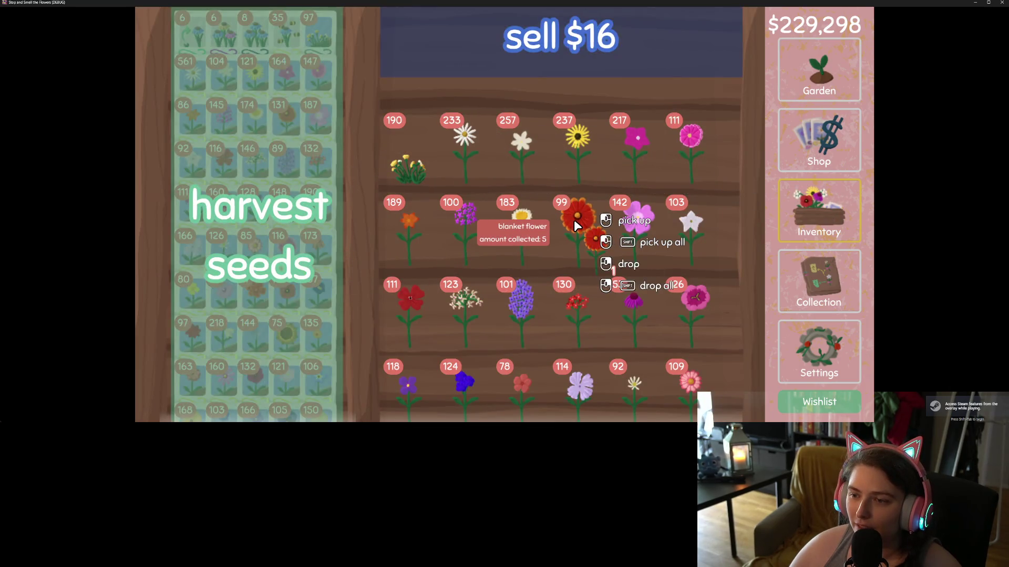
left_click(574, 220)
left_click(574, 219)
left_click(575, 222)
left_click(575, 222)
left_click(575, 221)
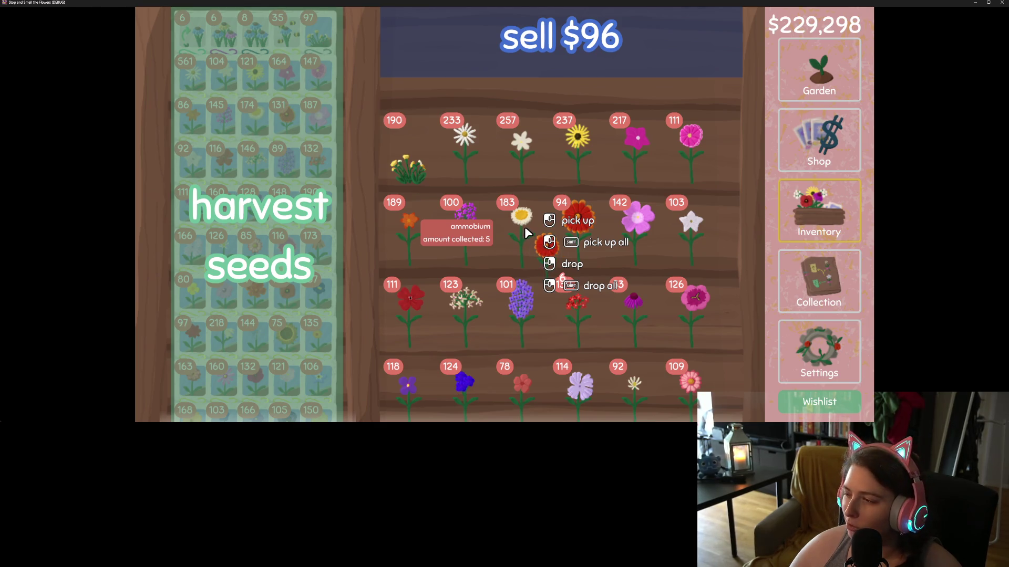
left_click(522, 184)
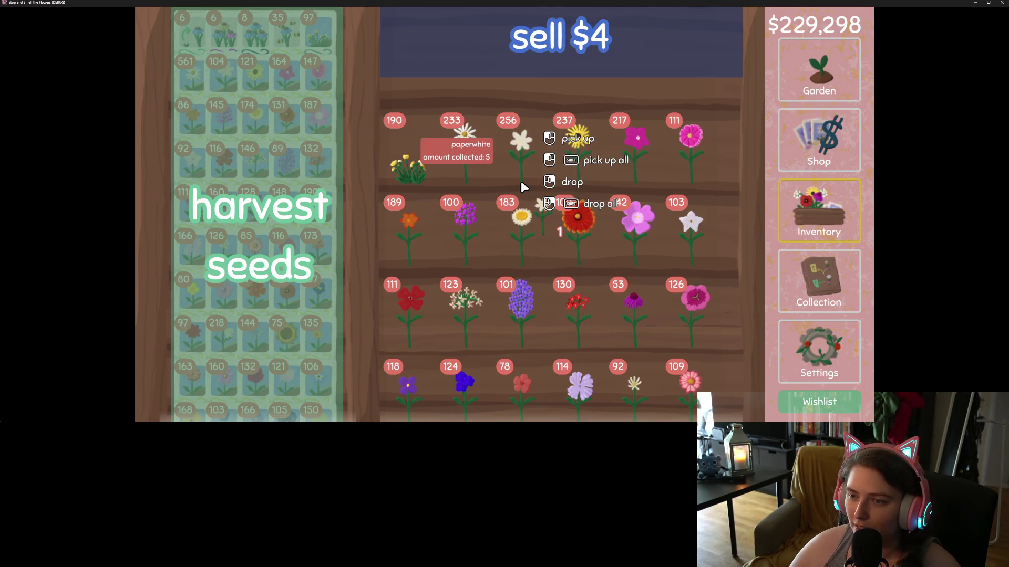
left_click(528, 237)
- Pick up a batch of flowers from the 183 stack while watching the input hint
left_click(528, 238)
left_click(527, 237)
left_click(528, 238)
left_click(528, 237)
double_click(528, 237)
triple_click(528, 237)
double_click(528, 238)
double_click(527, 237)
left_click(528, 238)
left_click(528, 238)
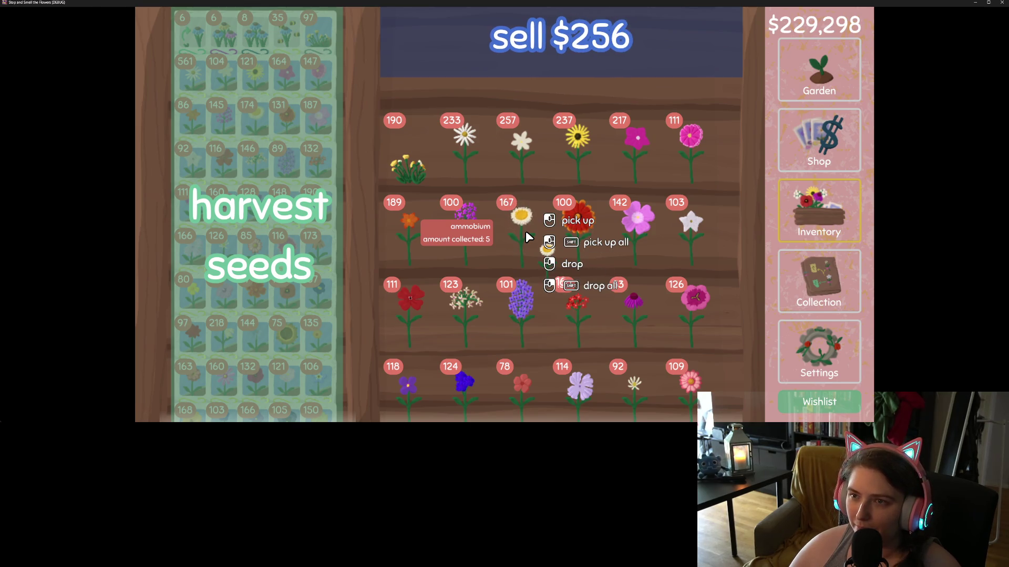
- Drop six held flowers back onto the stack, then close the game
right_click(528, 238)
right_click(528, 238)
right_click(527, 237)
right_click(528, 238)
right_click(527, 237)
right_click(528, 237)
right_click(528, 237)
right_click(528, 237)
right_click(528, 237)
right_click(528, 238)
right_click(528, 237)
right_click(528, 238)
right_click(528, 238)
right_click(528, 237)
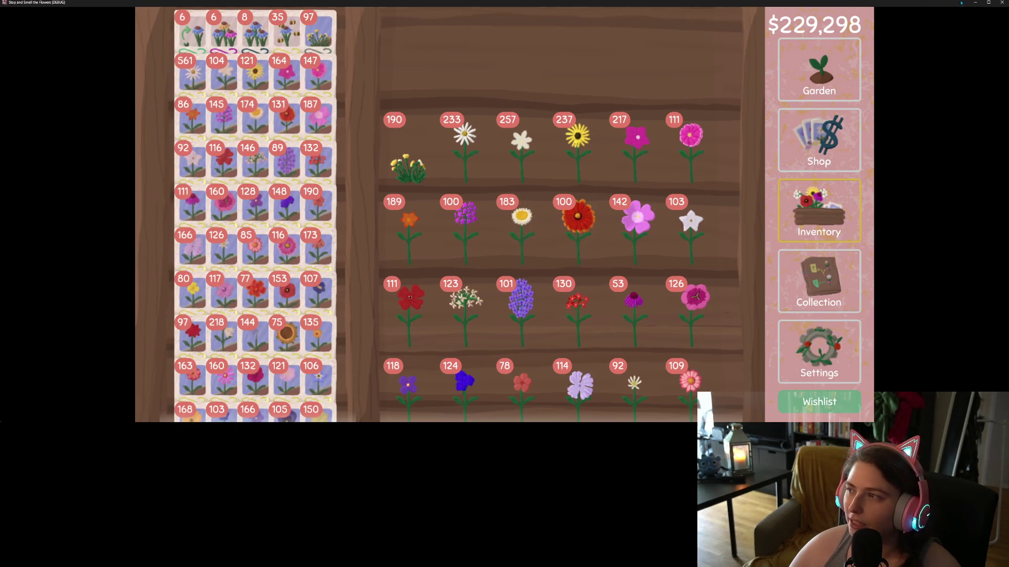
left_click(1002, 3)
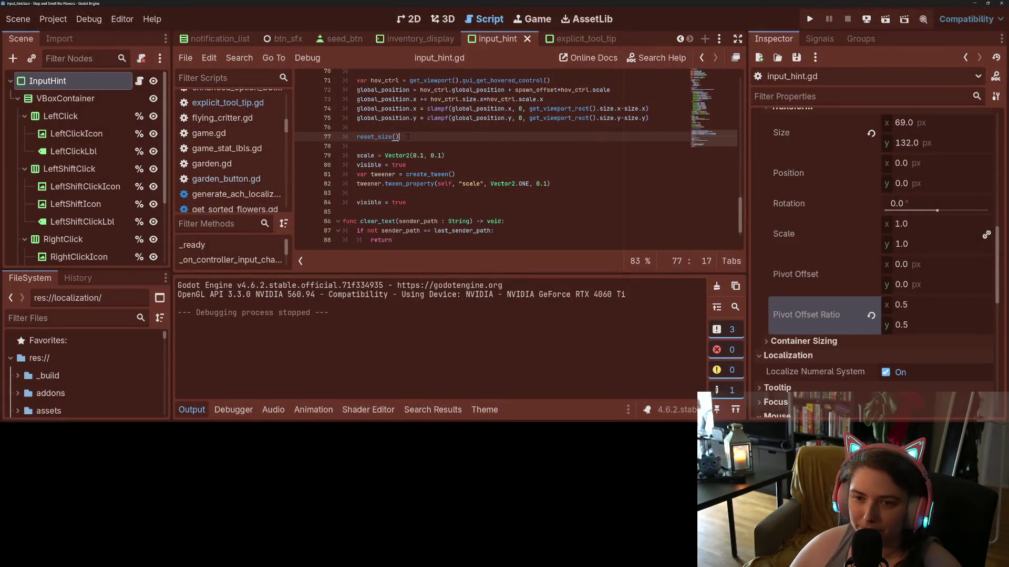
- Put input_hint.gd's pop-in tween lines under a new 'if not visible:' check and save
left_click(399, 155)
left_click(416, 145)
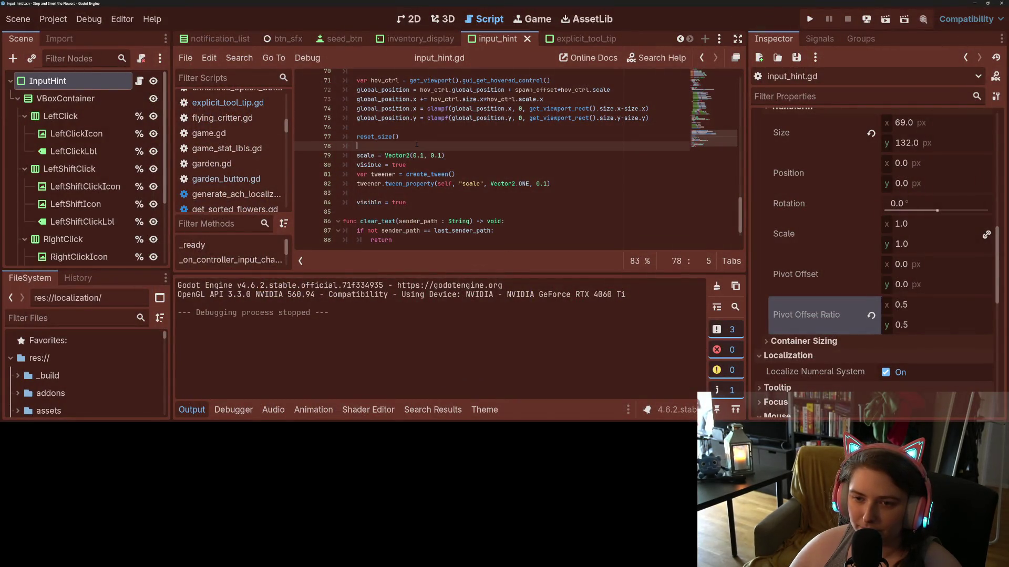
left_click(384, 129)
left_click(395, 146)
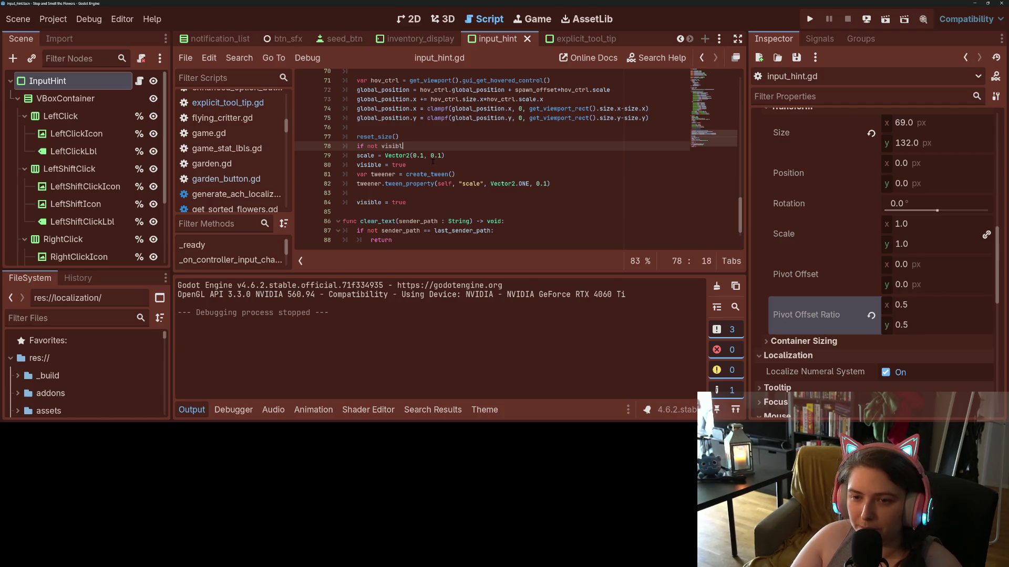
type("e:")
left_click_drag(363, 165, 395, 193)
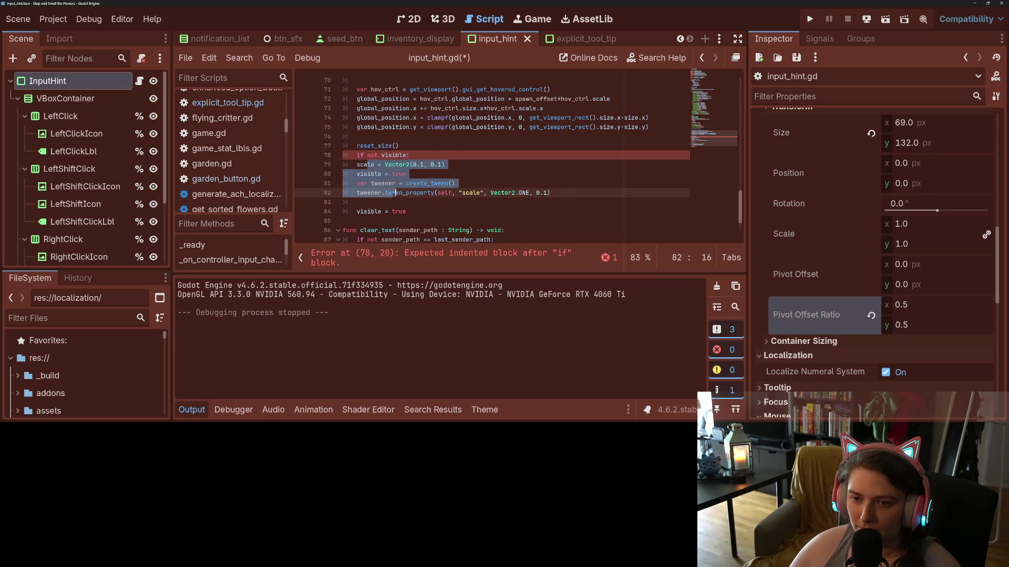
key("ctrl+s")
left_click(509, 166)
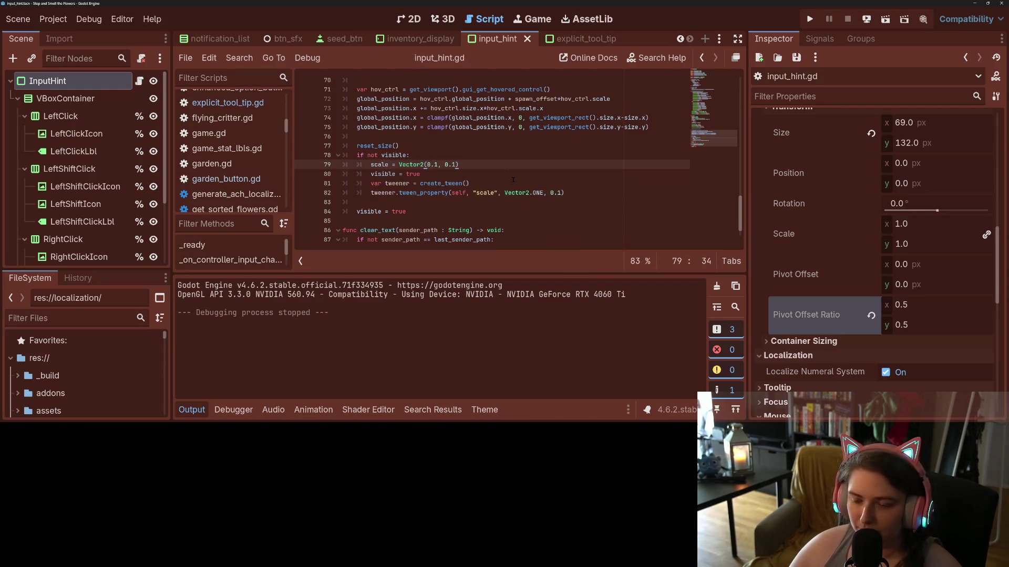
left_click(590, 193)
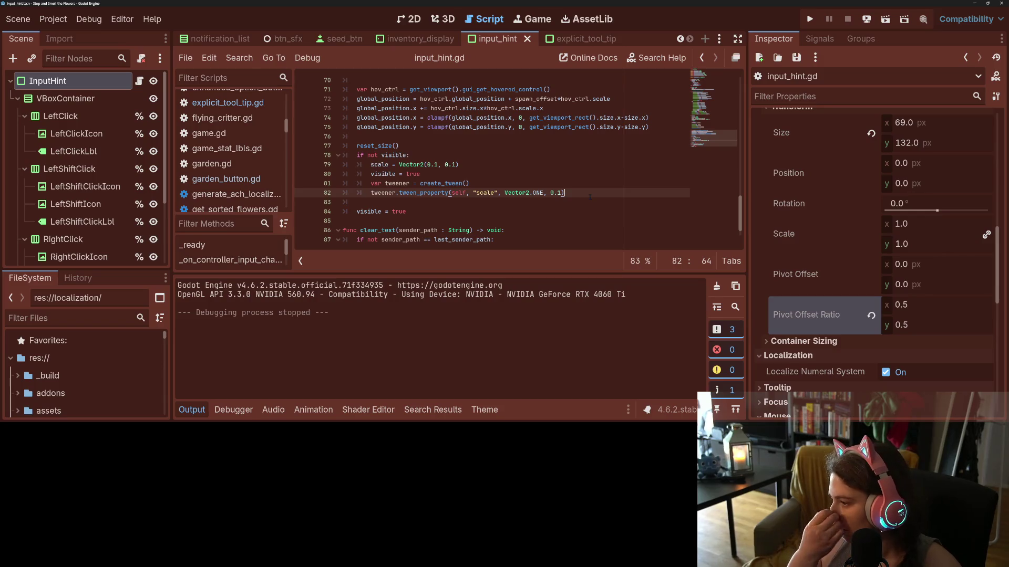
left_click(593, 40)
- Indent the tooltip's four scale-up tween lines under a new 'if not visible:' check and save
left_click(144, 81)
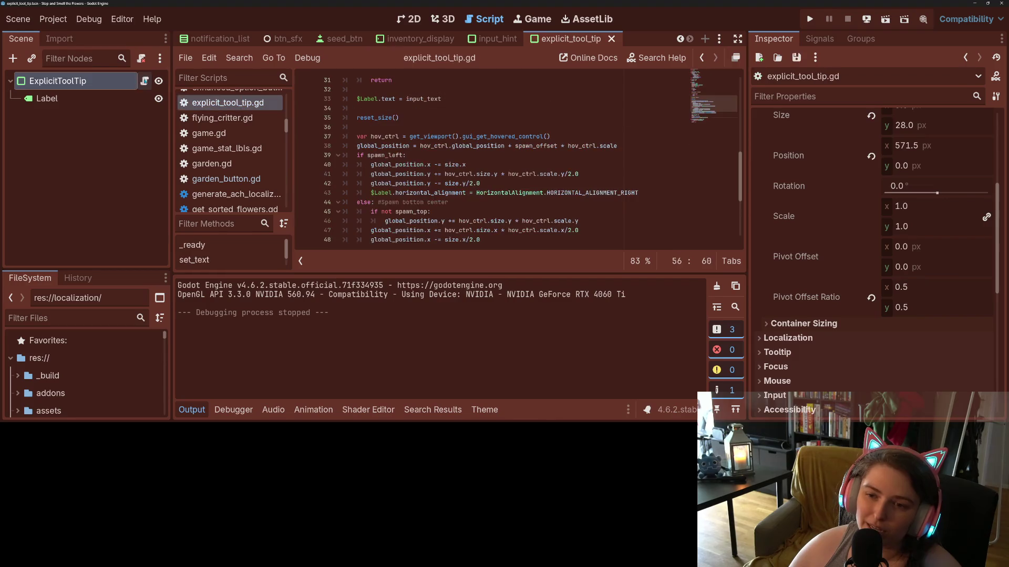
left_click(365, 145)
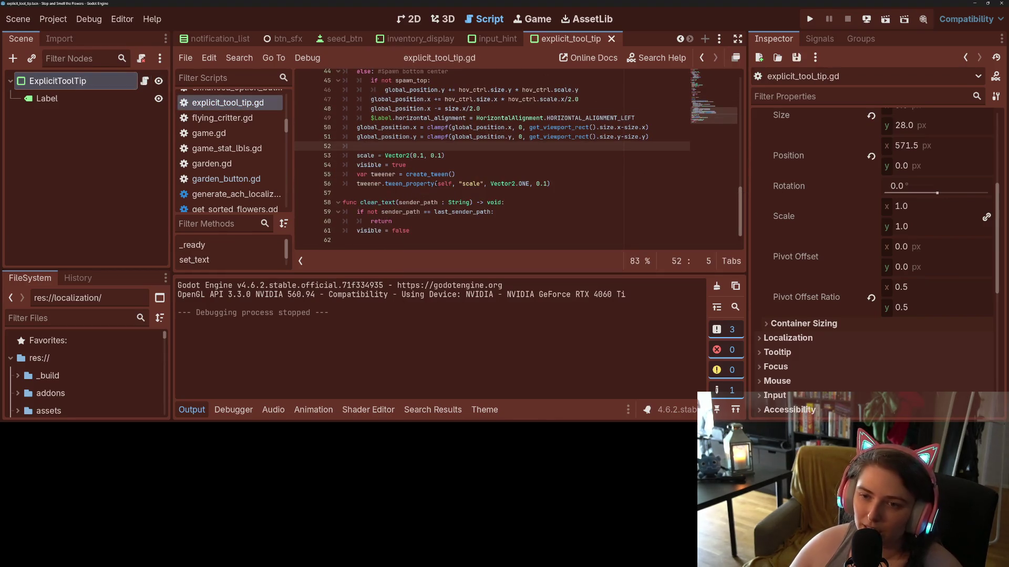
key("Return")
type("if not visibl")
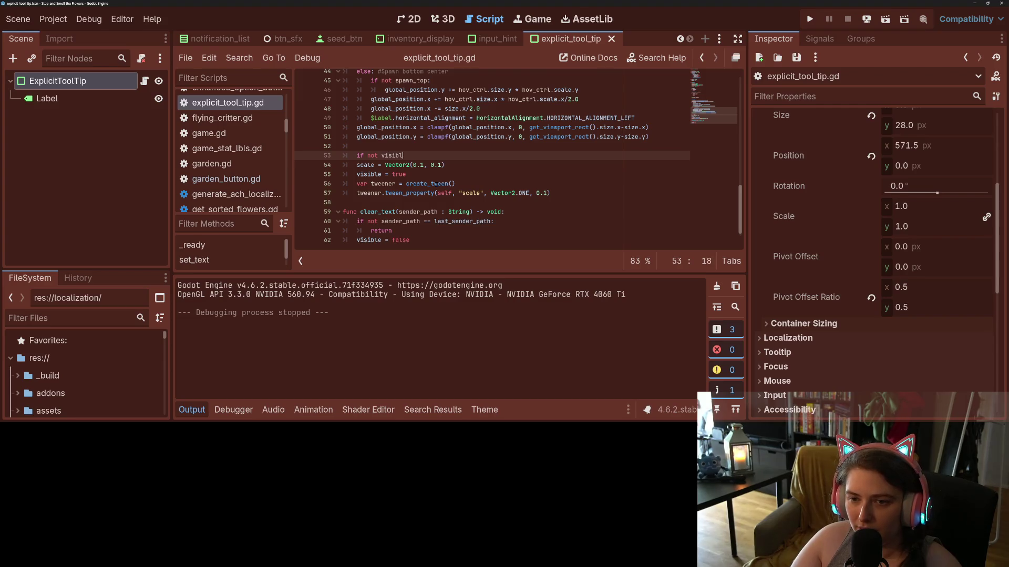
type("e:")
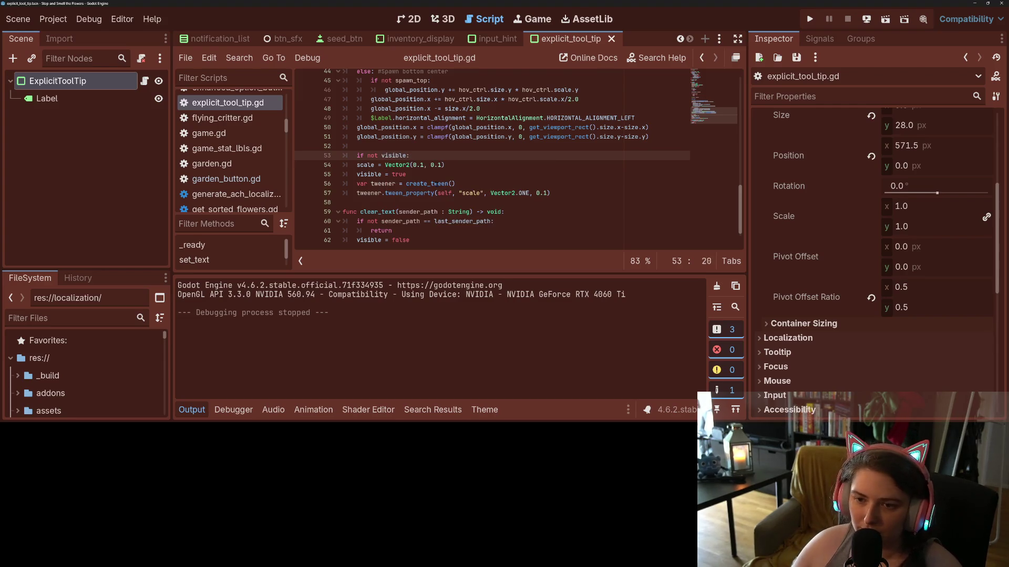
left_click_drag(391, 165, 417, 201)
key("Tab")
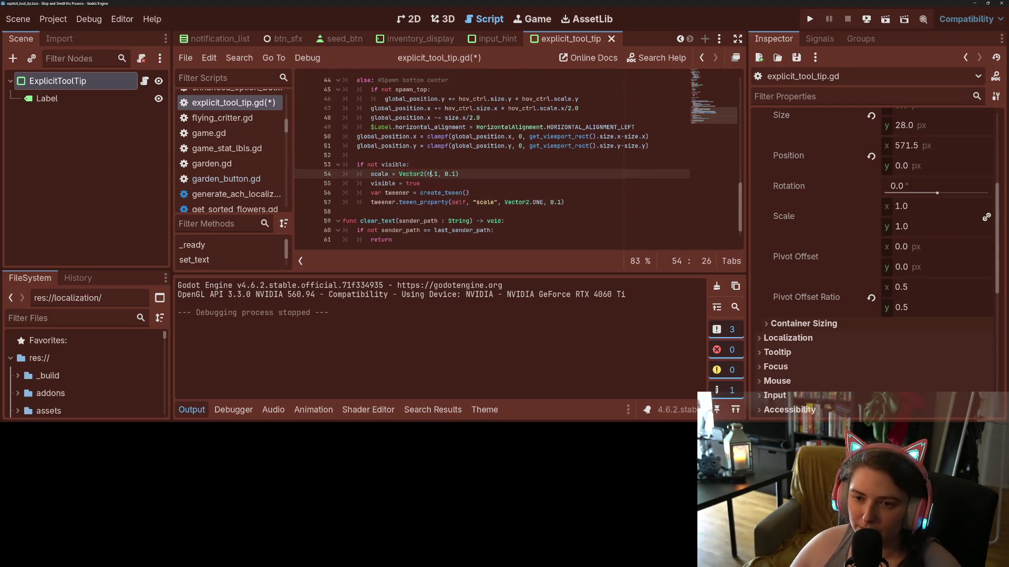
key("ctrl+s")
left_click(394, 174)
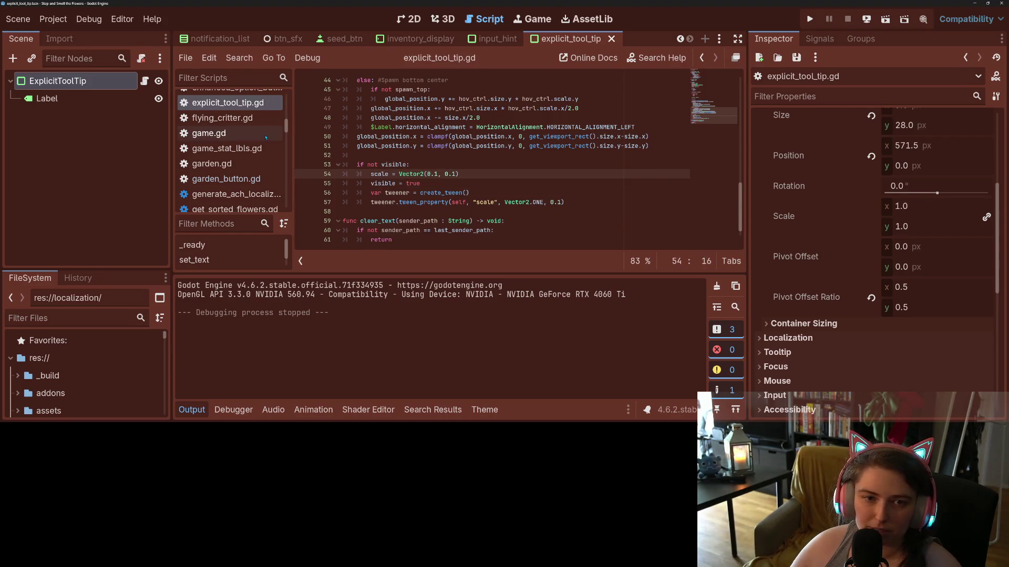
- Delete the redundant 'visible = true' line from input_hint.gd, save, and run the game
left_click(140, 81)
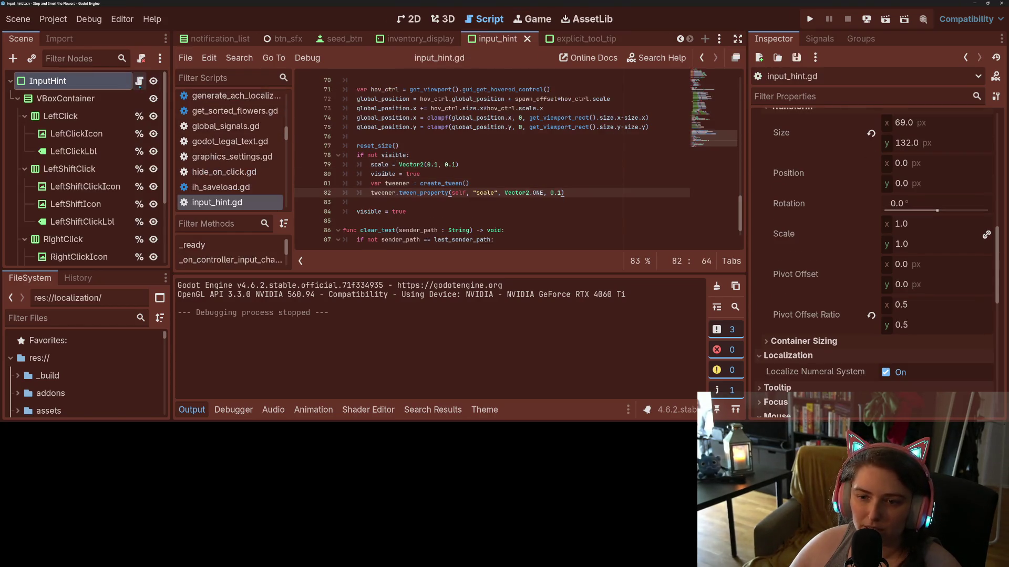
key("shift+Down")
key("shift+Down")
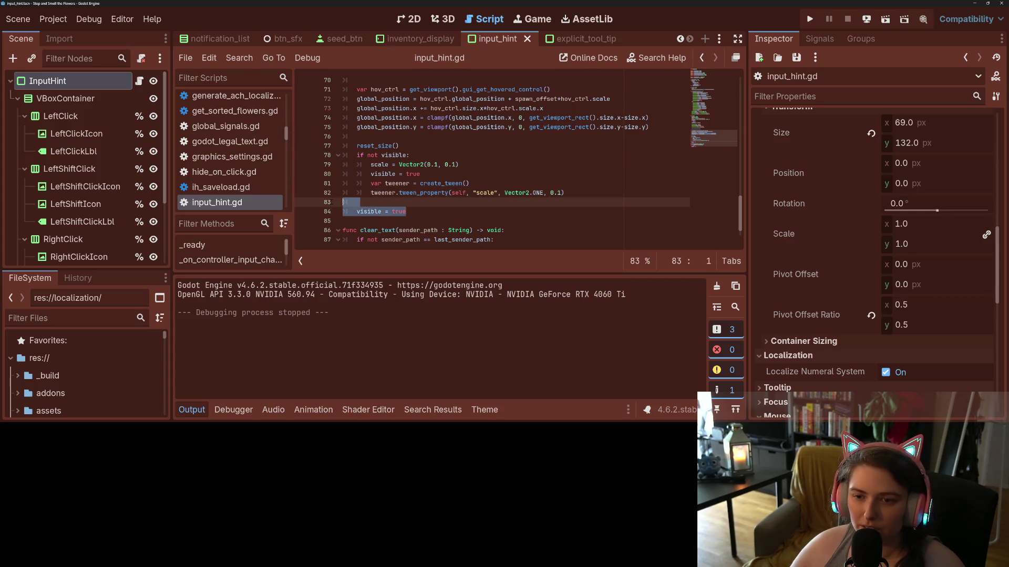
key("BackSpace")
key("ctrl+s")
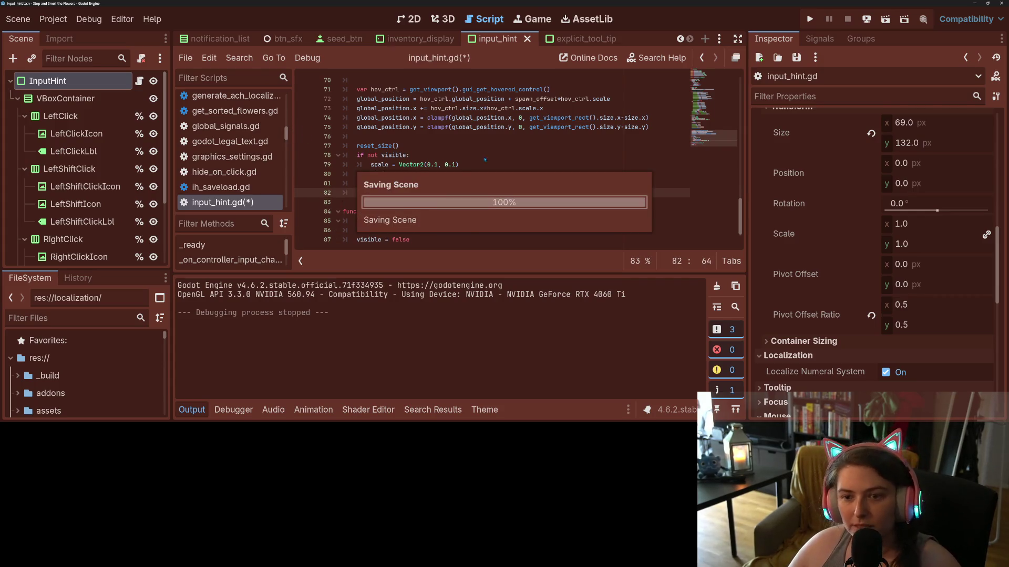
left_click(809, 19)
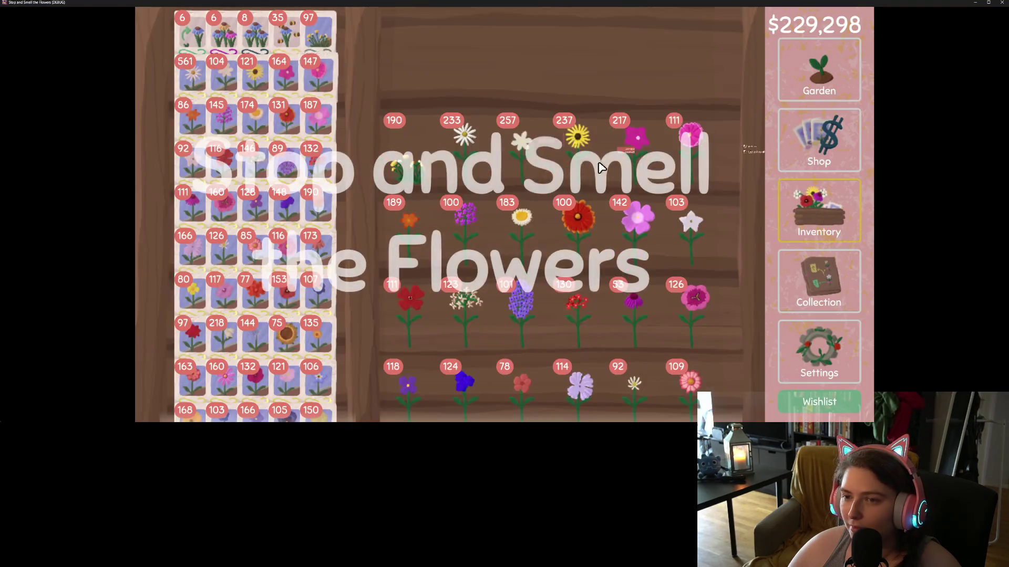
- Pick up five blanket flowers in the inventory, then drop them all back
left_click(578, 232)
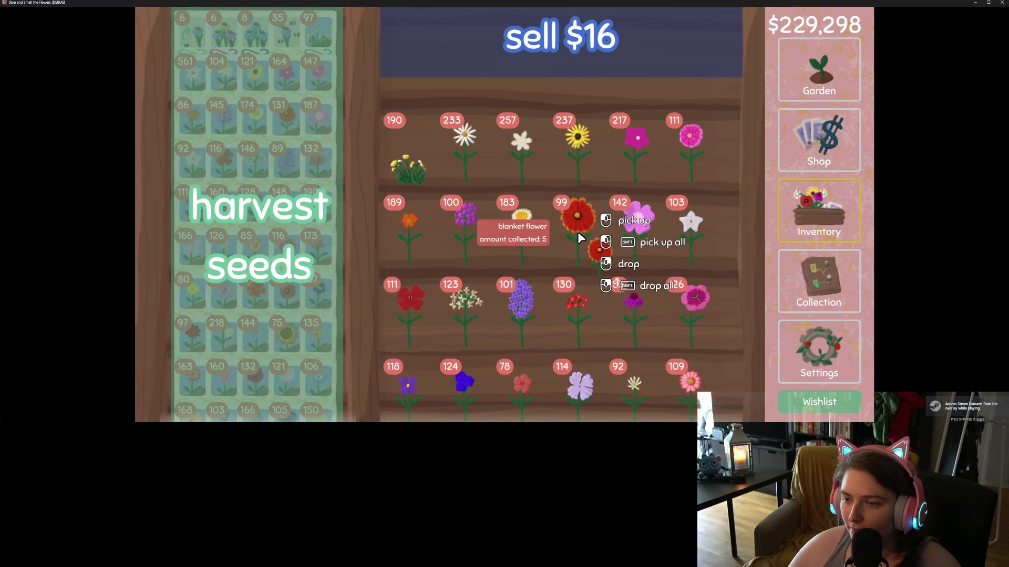
left_click(578, 235)
left_click(578, 235)
left_click(578, 234)
left_click(577, 234)
left_click(578, 234)
left_click(578, 235)
left_click(578, 235)
left_click(578, 234)
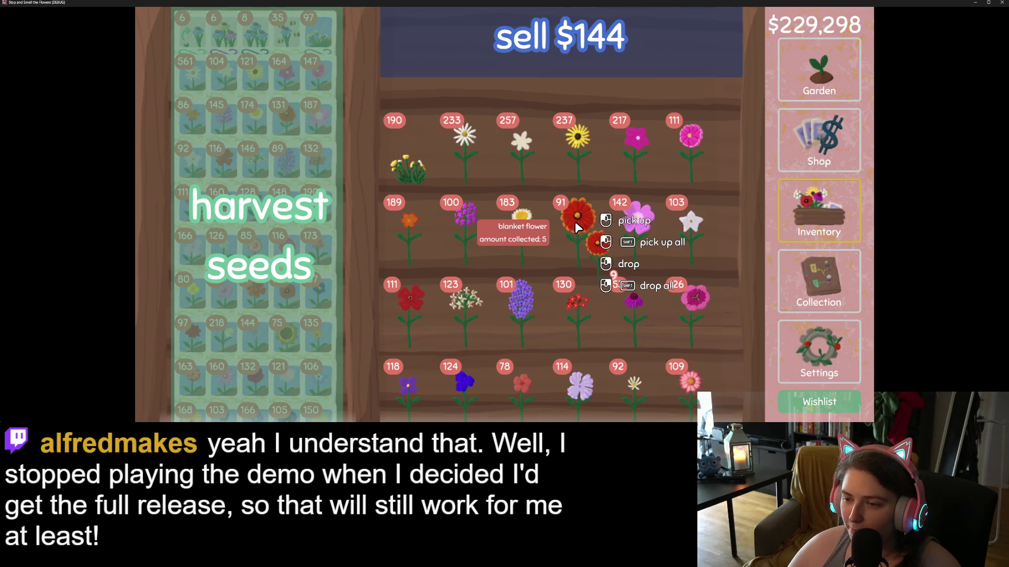
right_click(560, 222)
right_click(559, 221)
right_click(560, 222)
right_click(560, 222)
right_click(560, 221)
right_click(559, 221)
right_click(559, 222)
right_click(559, 222)
right_click(560, 222)
left_click(560, 222)
right_click(560, 222)
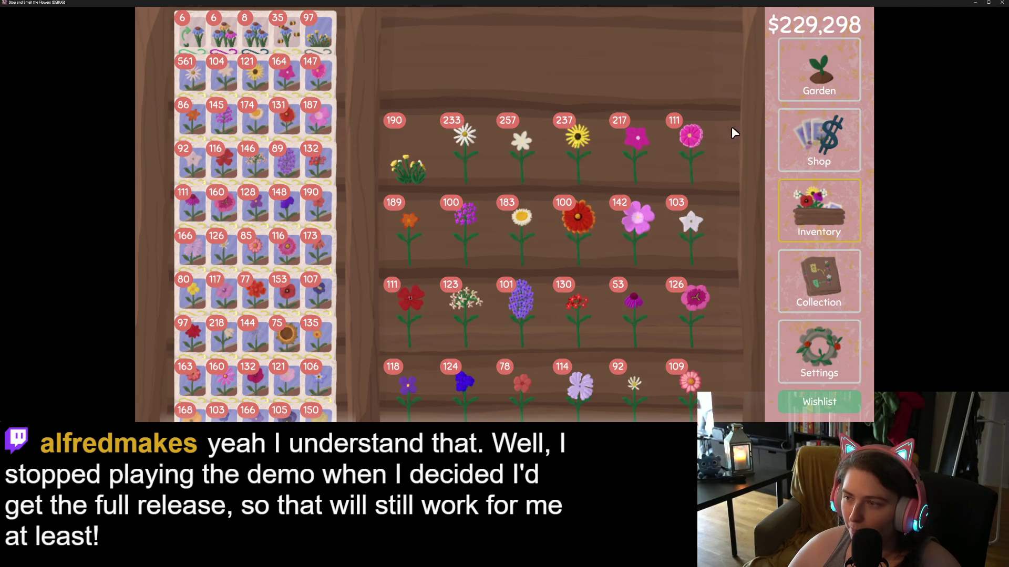
- View the hints on the Collection map and seed Shop, close the game, and collapse Output
left_click(835, 264)
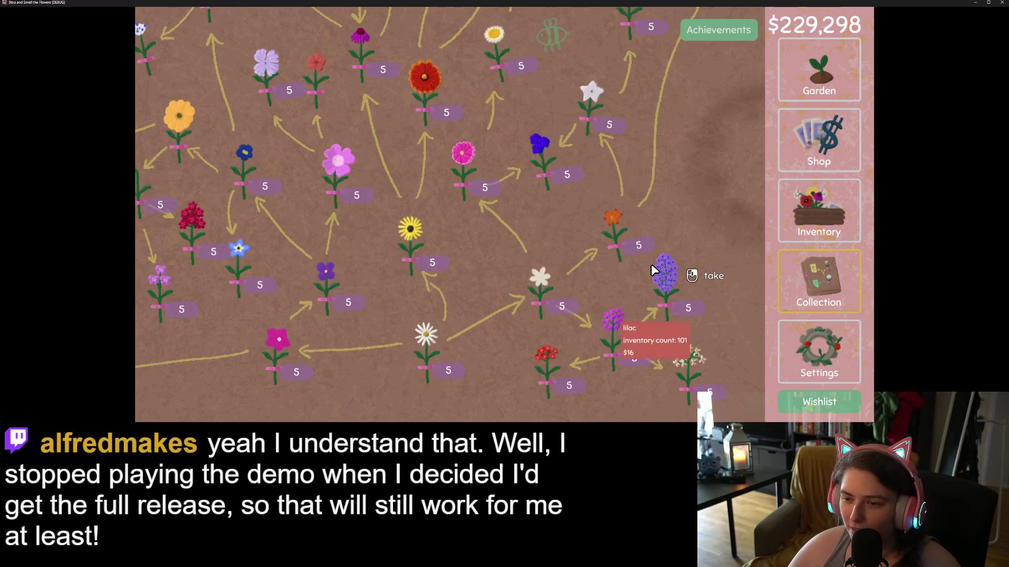
left_click(839, 137)
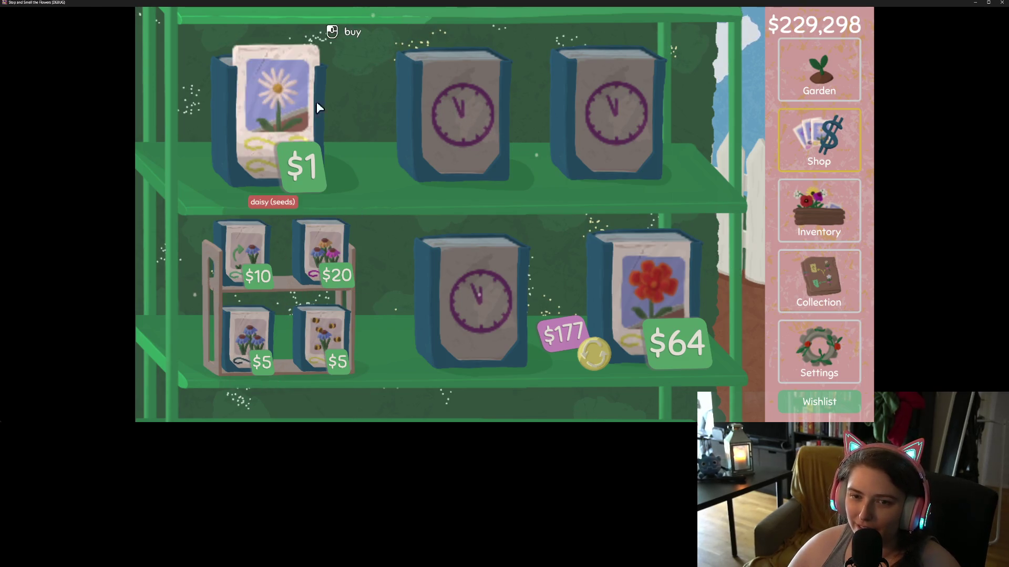
left_click(1002, 3)
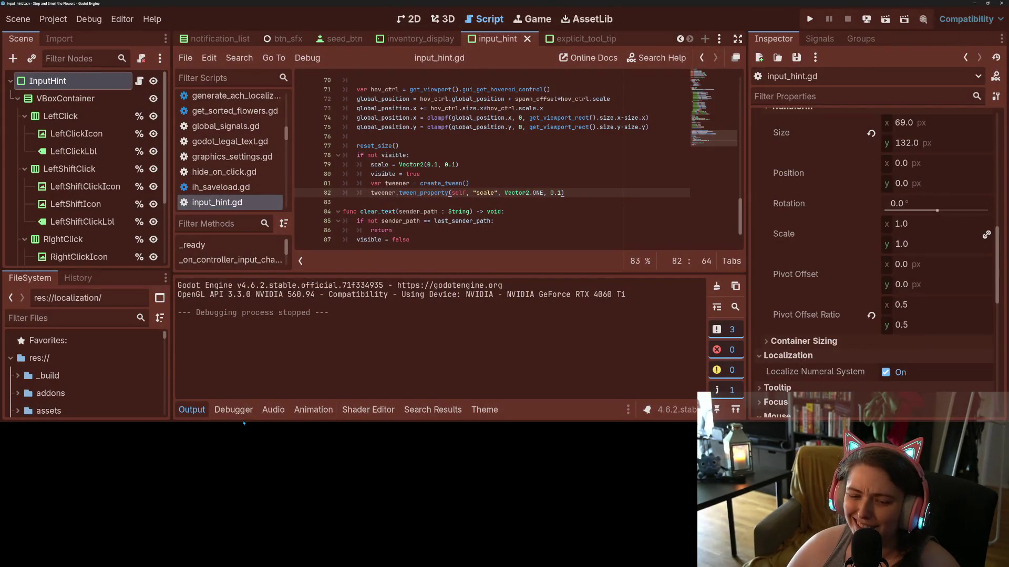
left_click(192, 409)
key("alt+Tab")
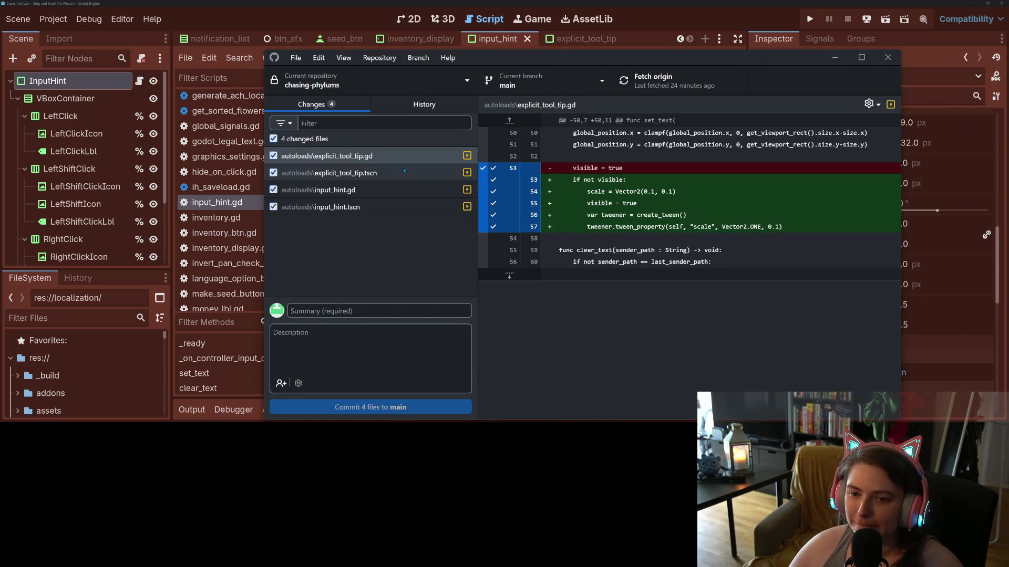
- Commit the 4 files as 'adds animated appearance of input and tool tips' and push to origin
type("adds a")
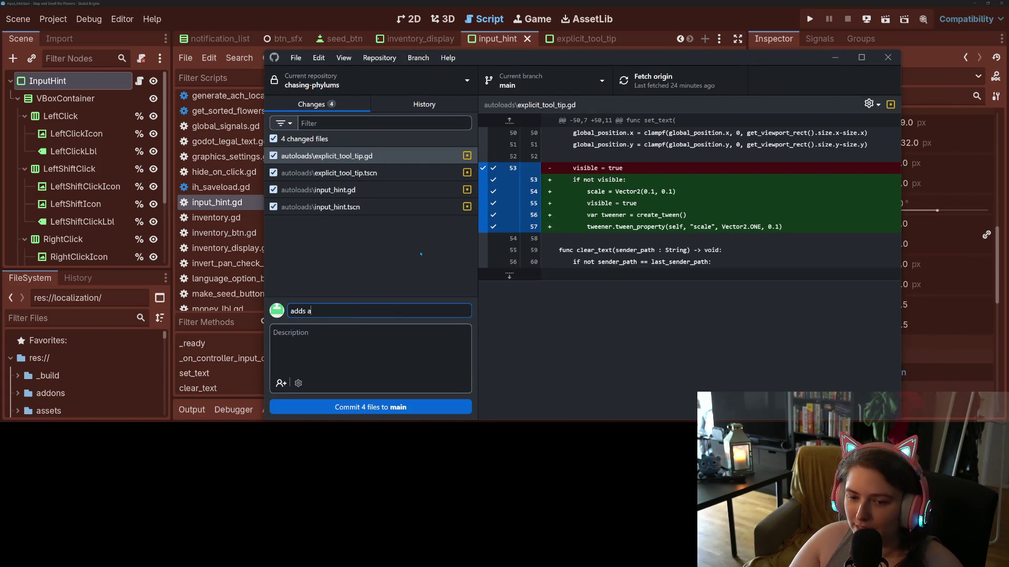
type("nimated ")
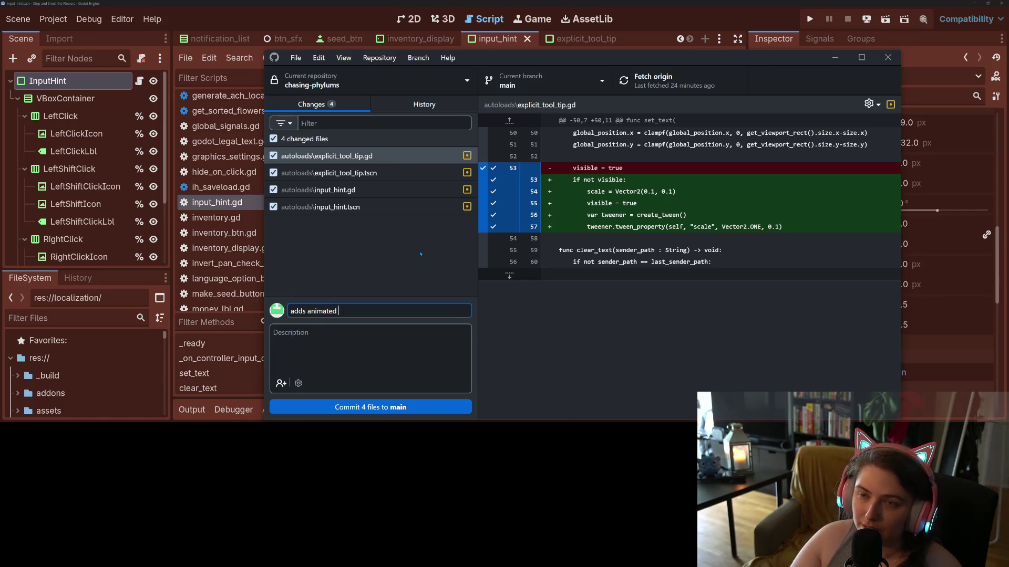
type("appear")
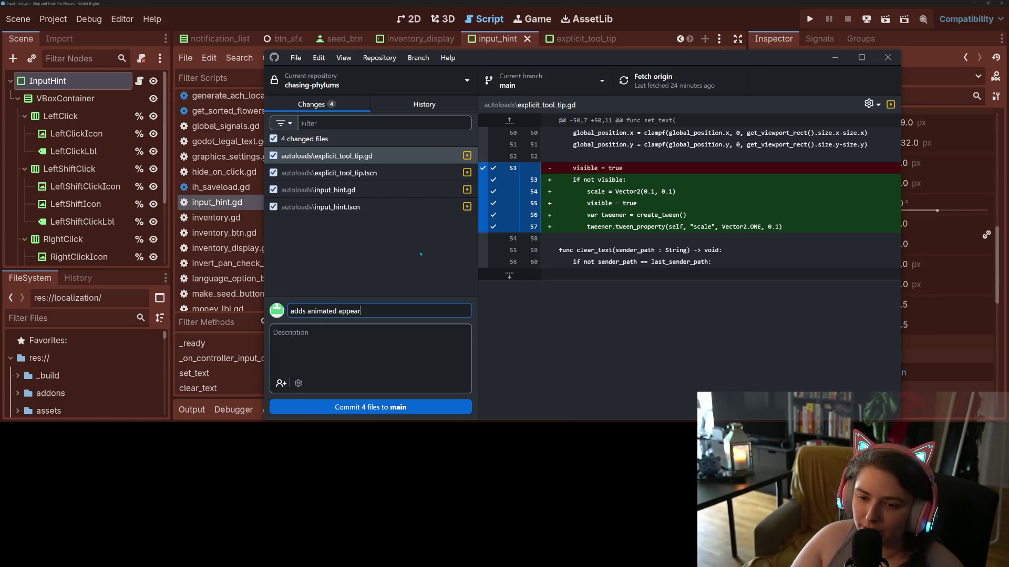
type("ance of input and tool tips")
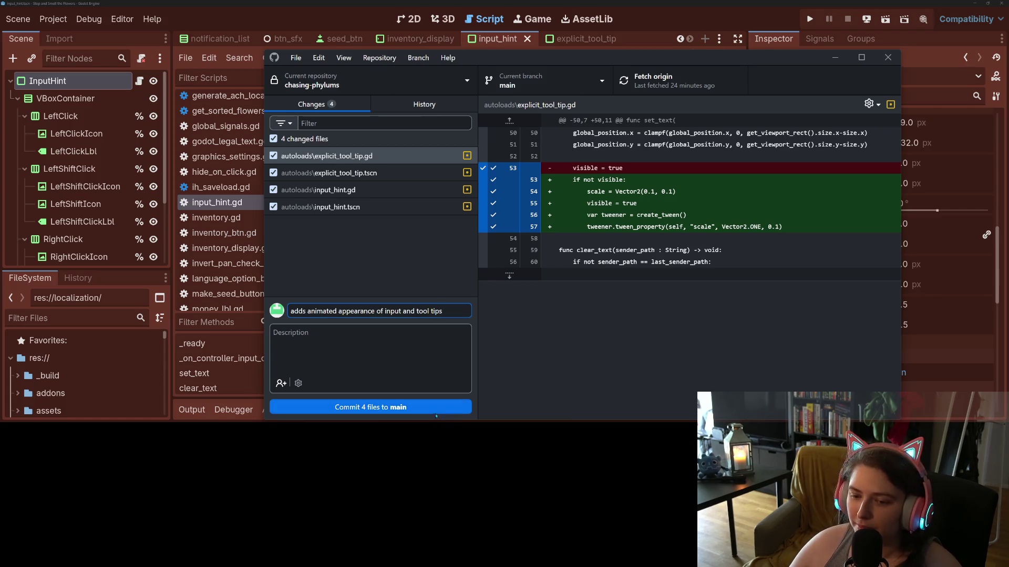
left_click(371, 407)
left_click(683, 82)
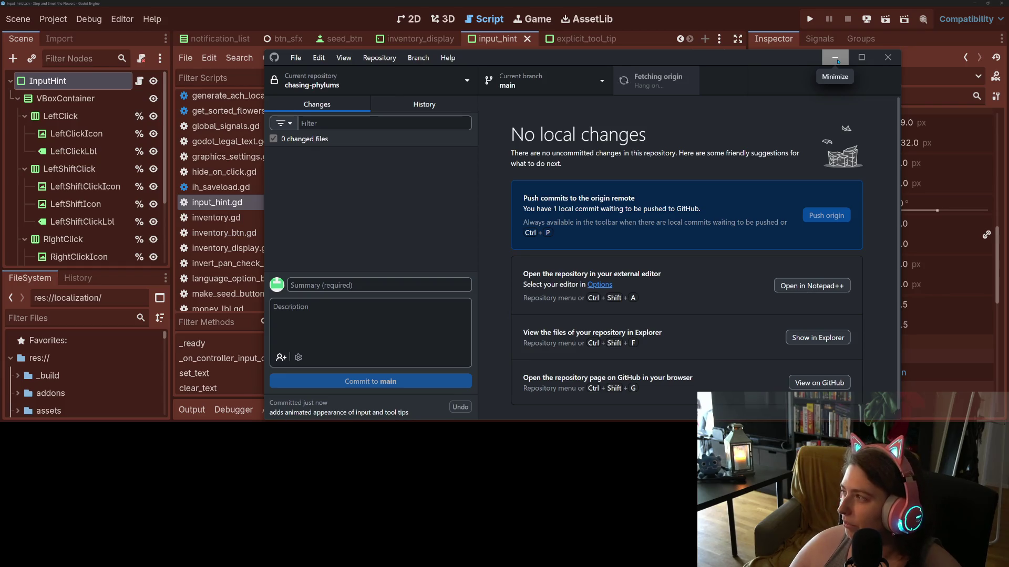
- Minimize GitHub Desktop, scroll input_hint.gd to the top, then minimize Godot to reveal Trello
left_click(838, 61)
left_click(581, 222)
scroll(581, 218, "up", 14)
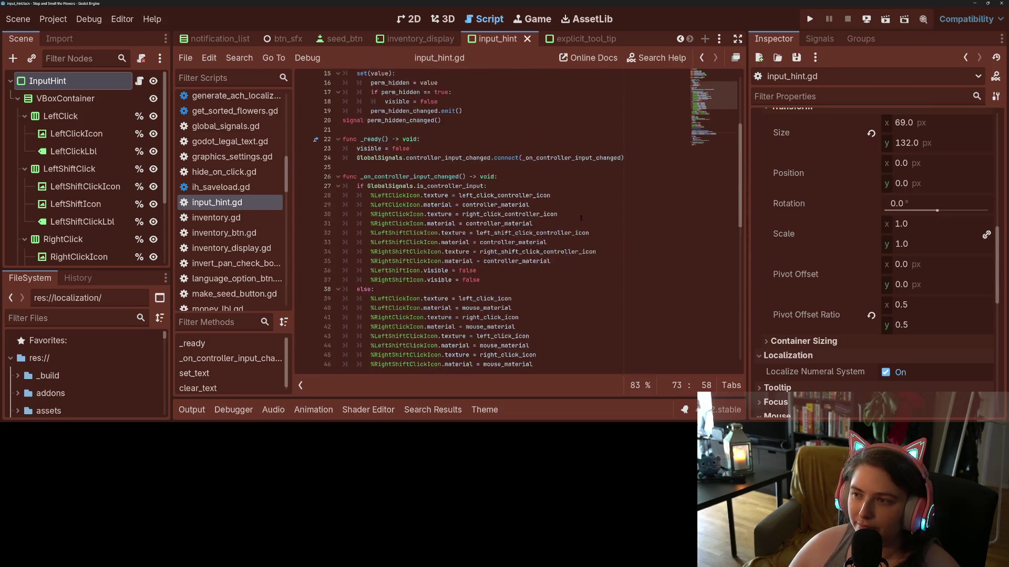
scroll(581, 218, "up", 5)
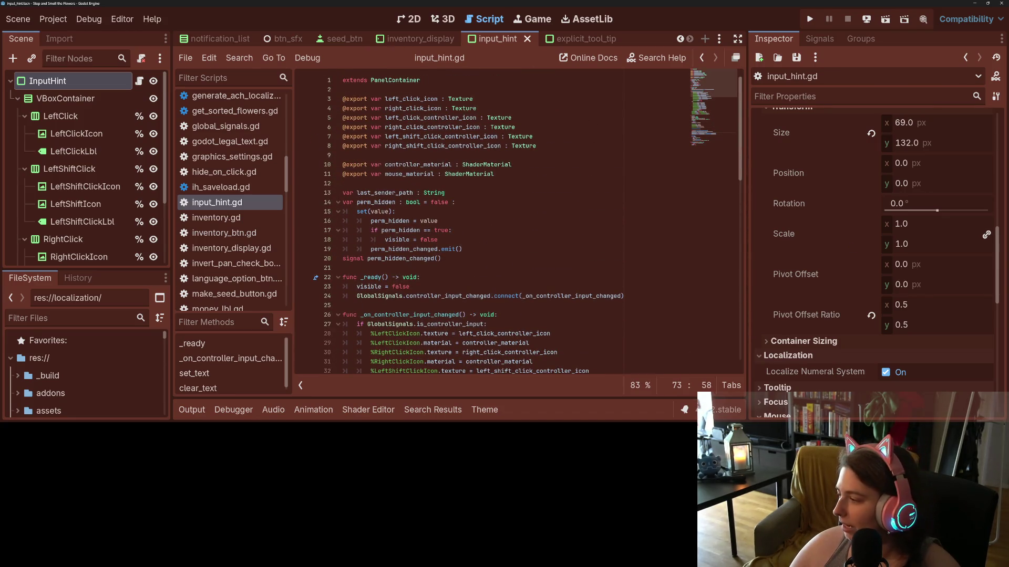
left_click(975, 3)
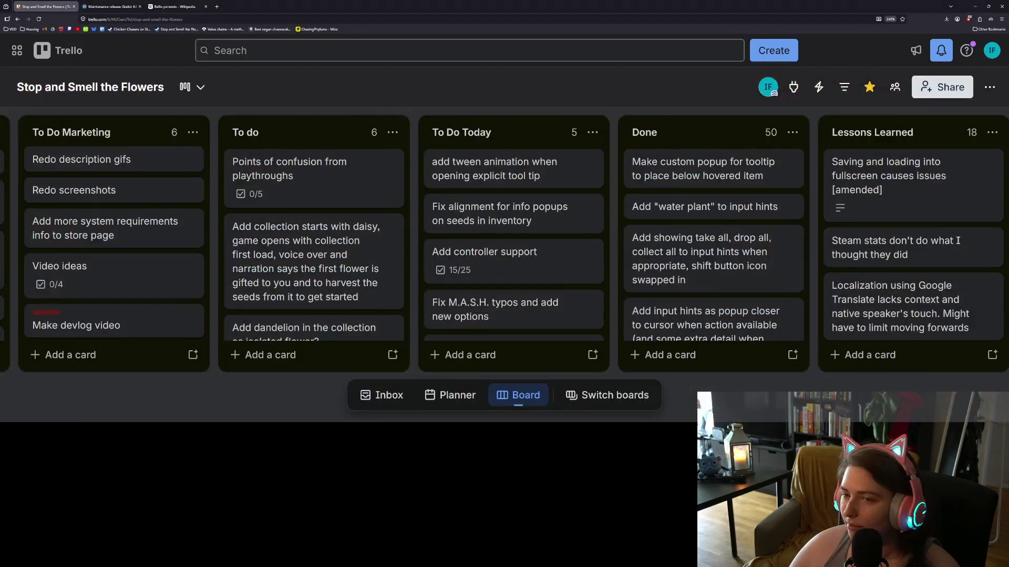
- Drag the 'add tween animation when opening explicit tool tip' card into Done, then minimize the browser
left_click_drag(536, 174, 662, 177)
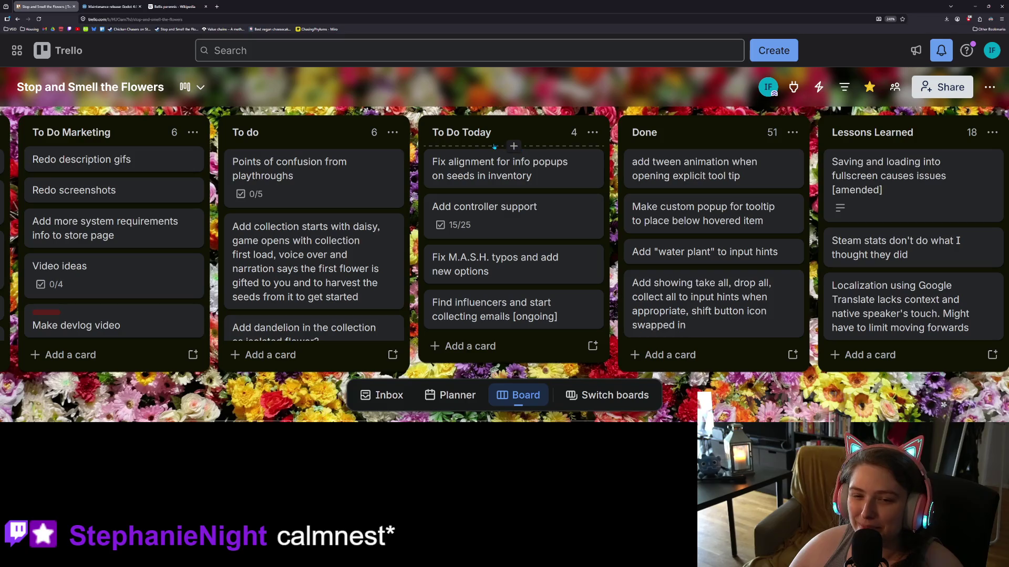
scroll(335, 227, "down", 3)
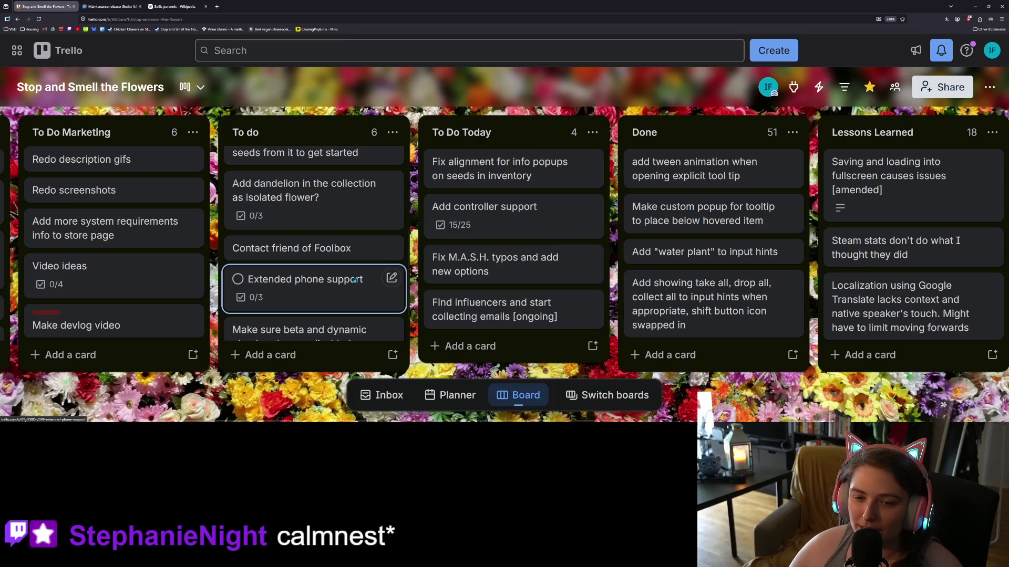
scroll(315, 305, "down", 1)
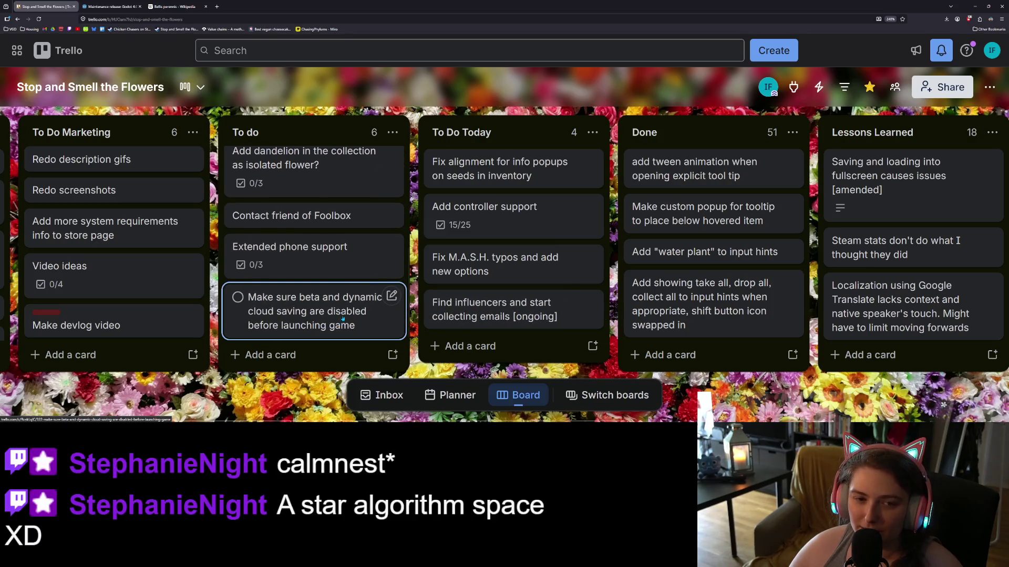
scroll(315, 315, "up", 5)
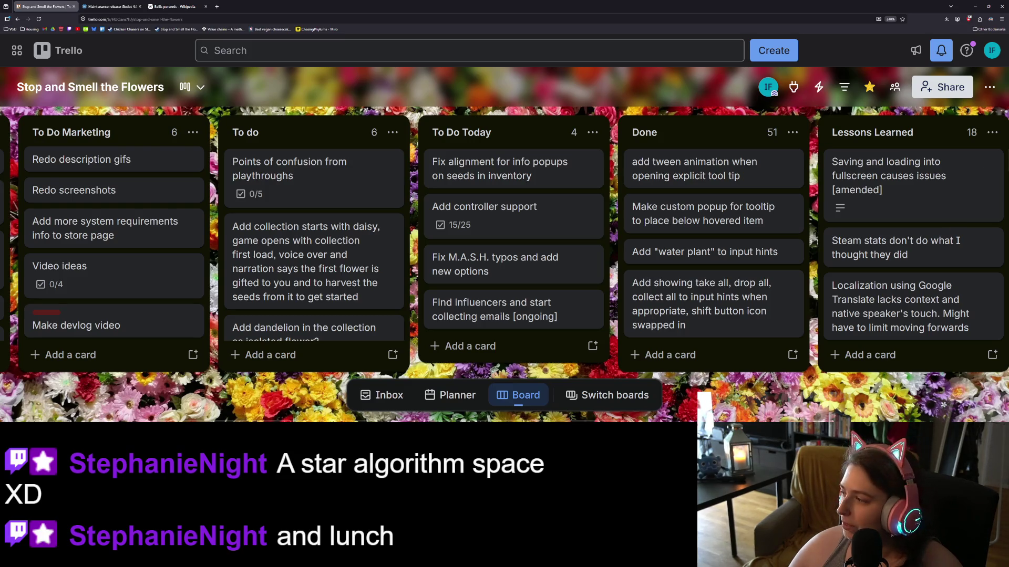
left_click(974, 6)
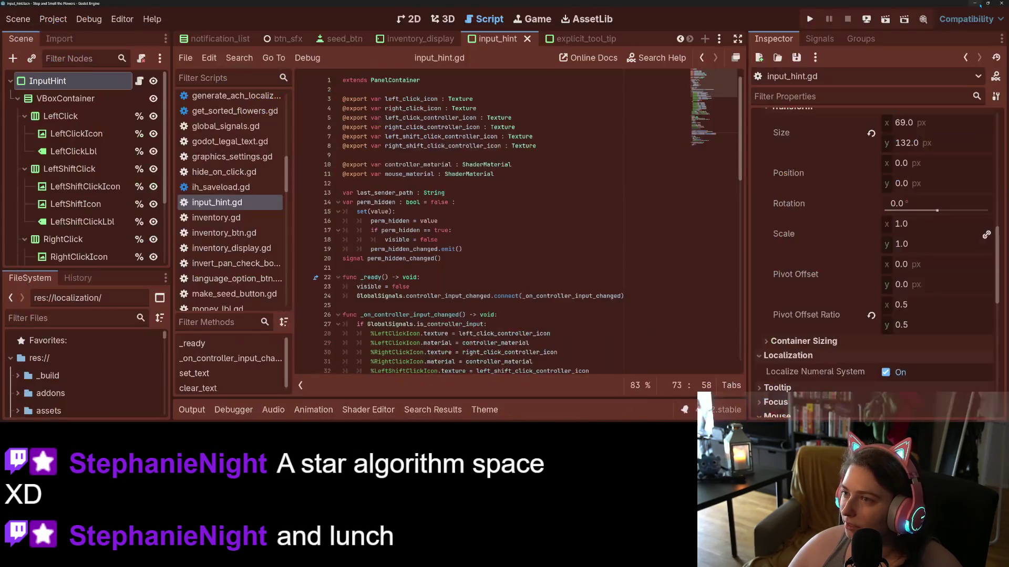
- Inspect the exported icon texture variables on lines 6 and 8 of input_hint.gd
left_click(579, 126)
left_click(580, 155)
left_click(580, 146)
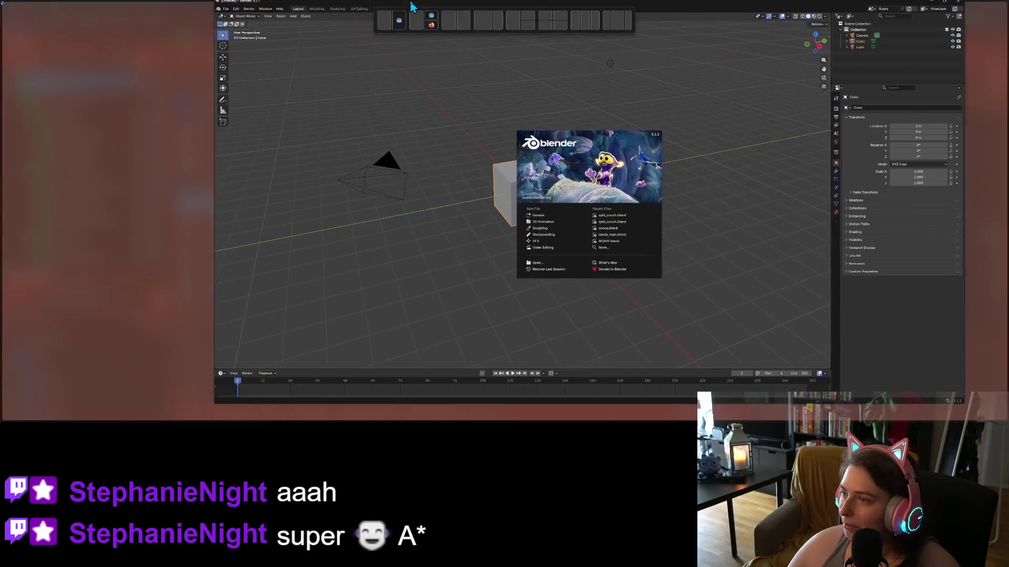
- Maximize the Blender window and open cocoa.blend from the Recent Files list
left_click_drag(412, 6, 411, 7)
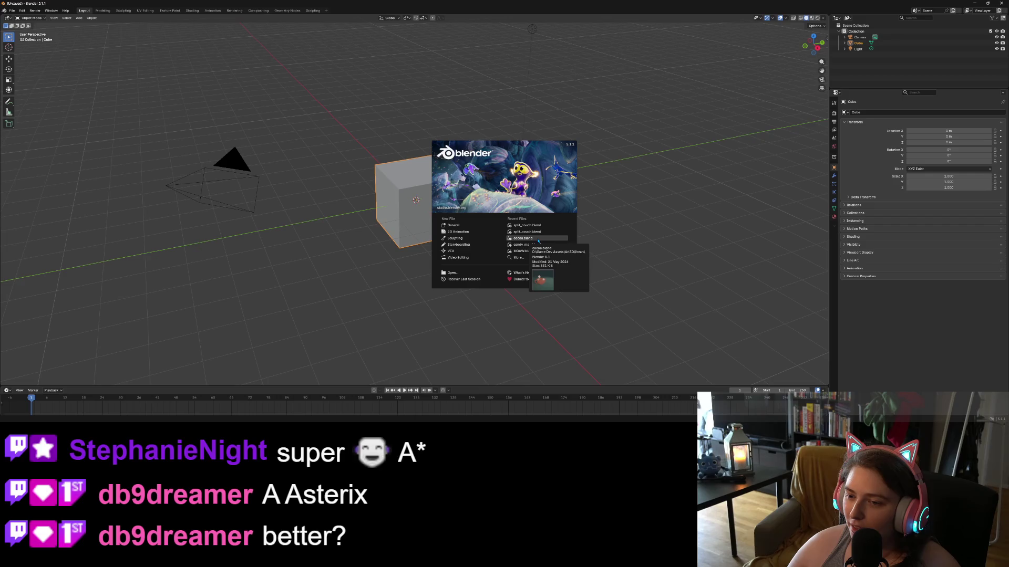
left_click(537, 241)
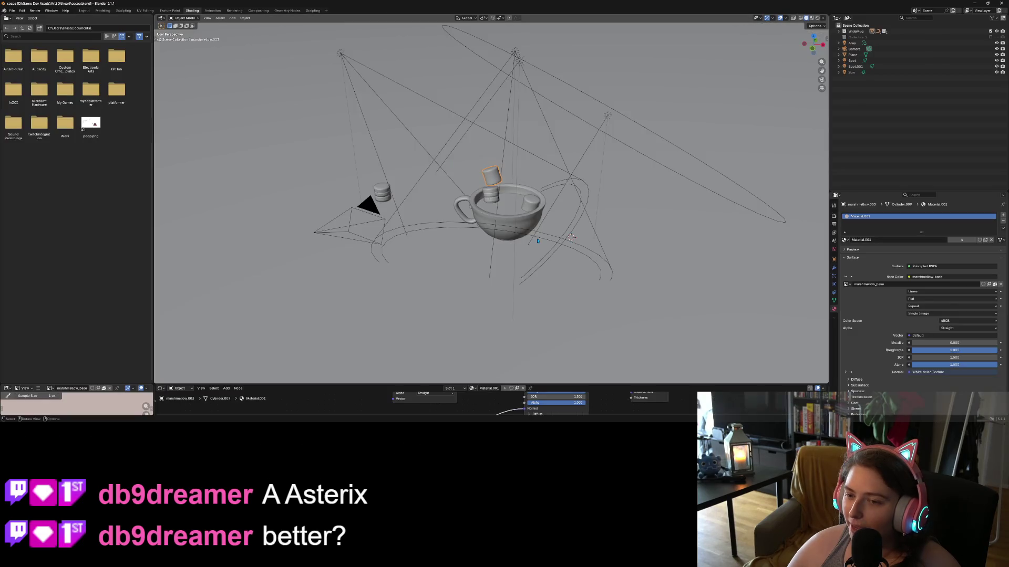
- Switch the viewport to Material Preview and orbit lower and closer to the mug
left_click(812, 18)
left_click_drag(525, 345, 554, 328)
mouse_move(585, 289)
left_mouse_down()
mouse_move(578, 278)
mouse_move(585, 298)
mouse_move(596, 290)
mouse_move(514, 308)
mouse_move(538, 301)
mouse_move(533, 309)
mouse_move(517, 272)
mouse_move(593, 297)
mouse_move(543, 283)
left_mouse_up()
scroll(585, 299, "down", 5)
scroll(597, 290, "up", 5)
scroll(526, 306, "up", 2)
scroll(544, 284, "up", 2)
scroll(462, 273, "down", 2)
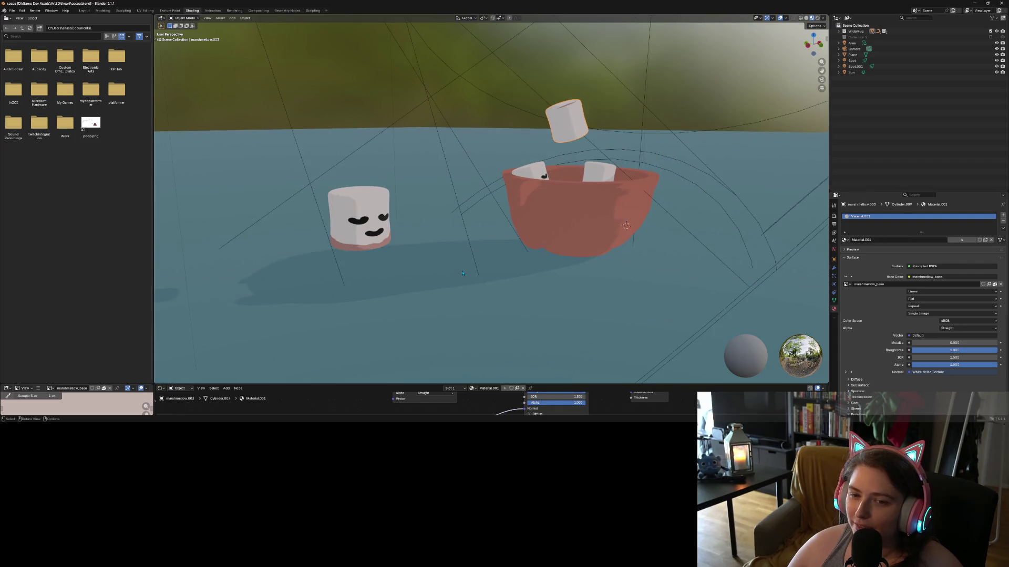
- Swap the marshmallow's face to eyes_2 and mouth_2, hiding eyes_1 and mouth_1
left_click(379, 223)
left_click(379, 211)
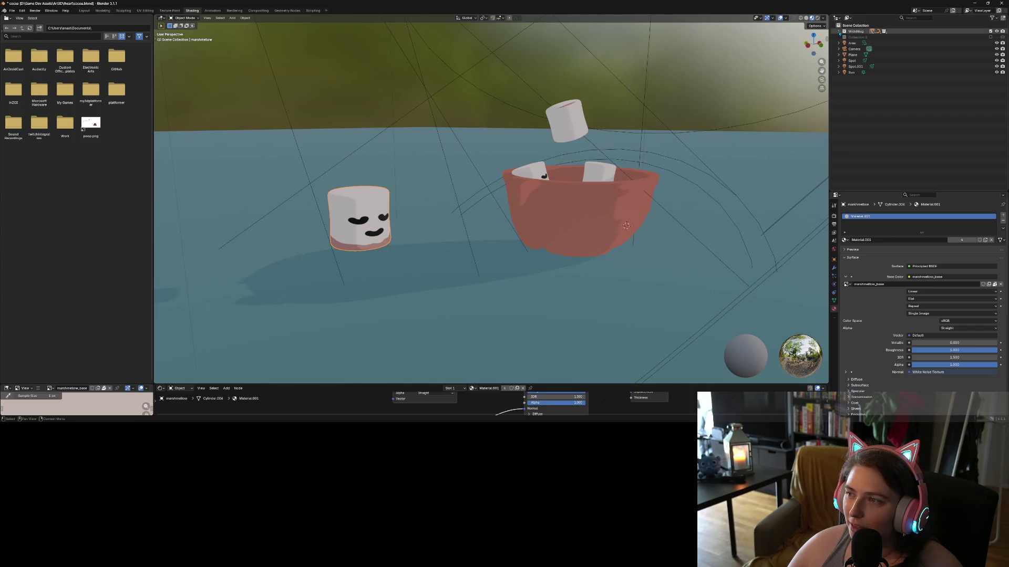
left_click(838, 31)
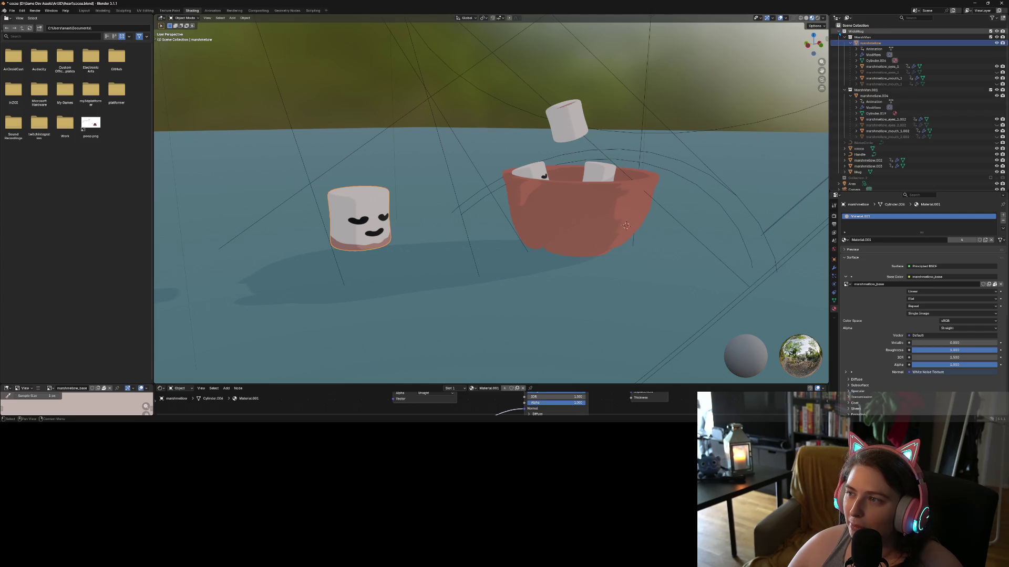
left_click(996, 72)
left_click(996, 66)
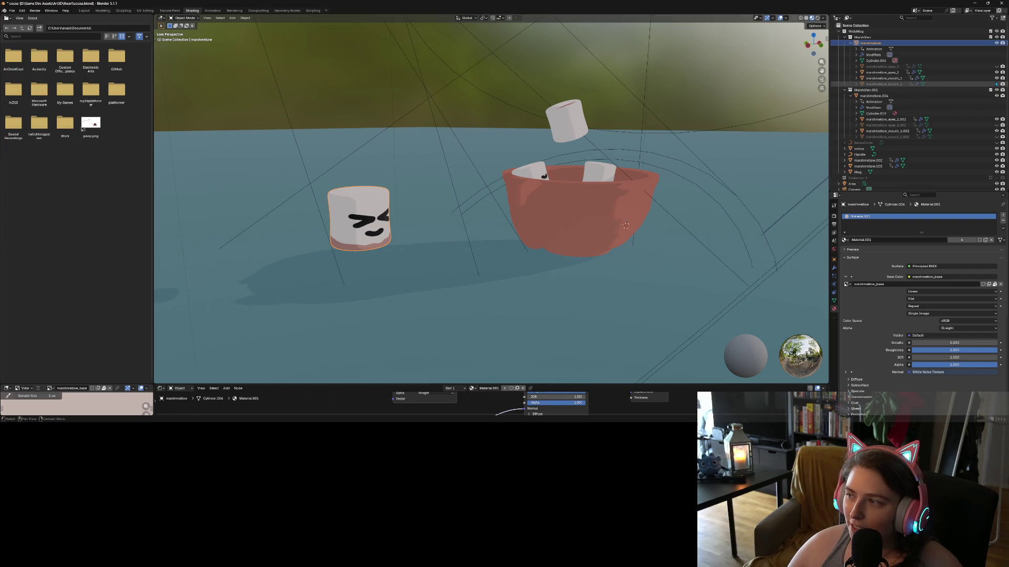
left_click(996, 84)
left_click(996, 77)
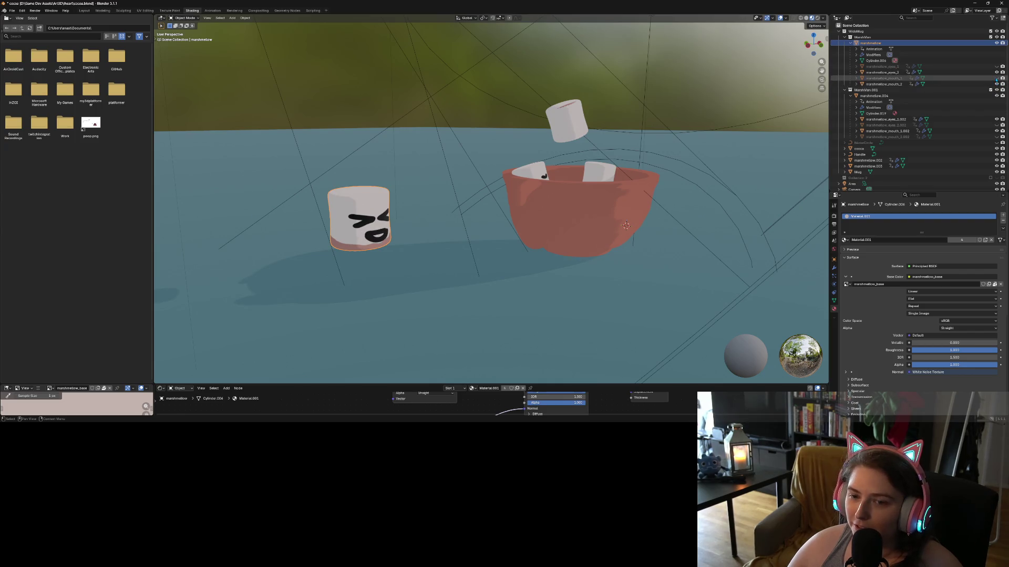
- Frame the marshmallow in front view, orbit back to perspective, and save the file
mouse_move(609, 231)
left_mouse_down()
mouse_move(583, 239)
mouse_move(646, 234)
mouse_move(631, 232)
left_mouse_up()
key("KP_1")
key("KP_Decimal")
scroll(606, 250, "down", 5)
left_click_drag(606, 250, 601, 242)
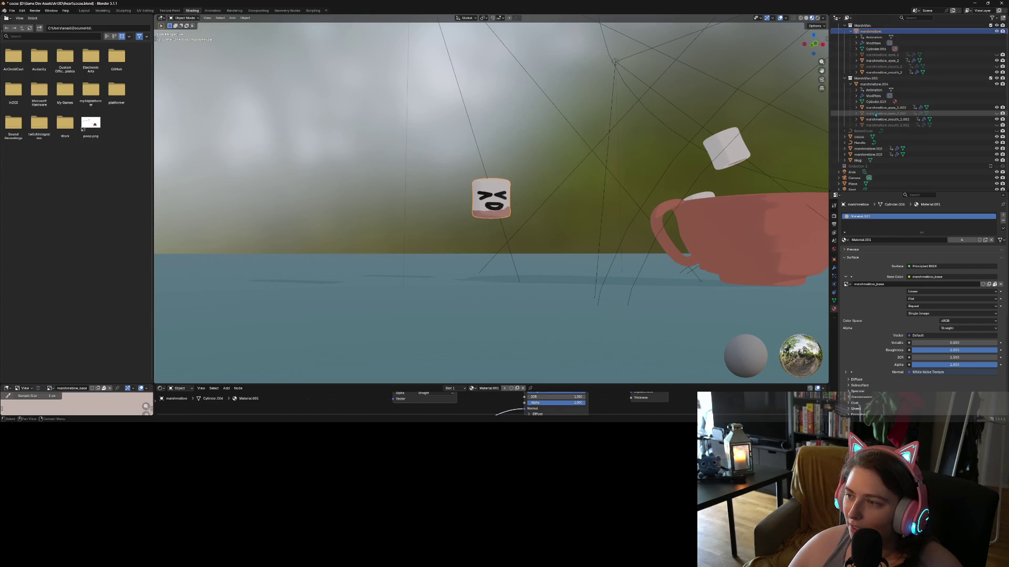
key("ctrl+s")
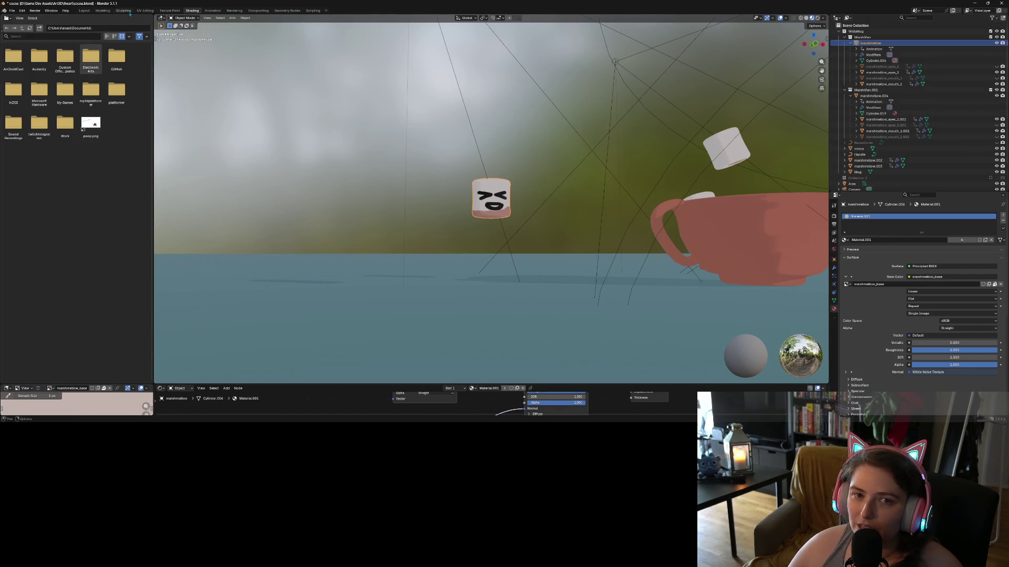
left_click(143, 10)
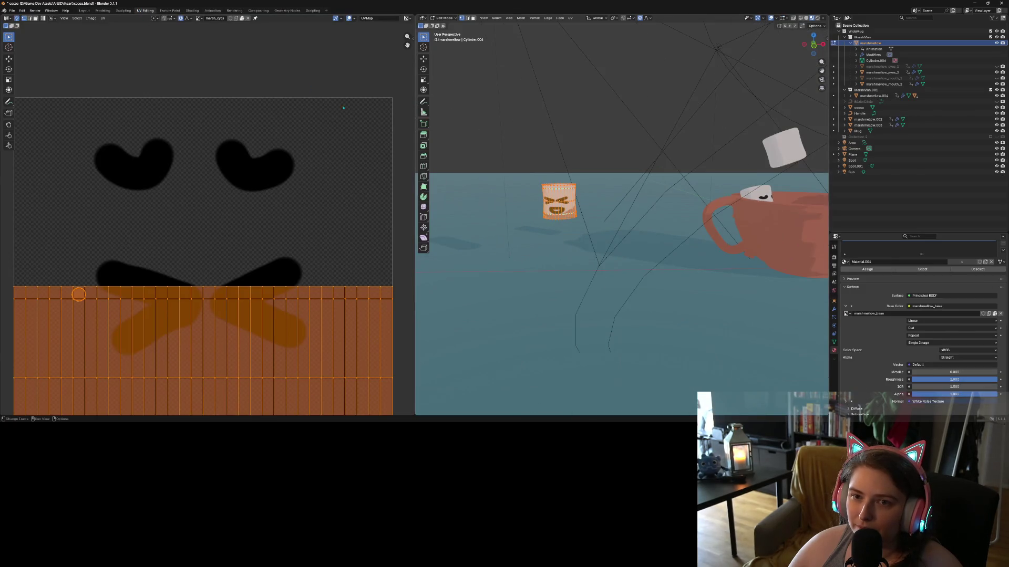
- Show the marshmellow_base texture and move the selected UV islands 0.5 along Y
left_click(199, 18)
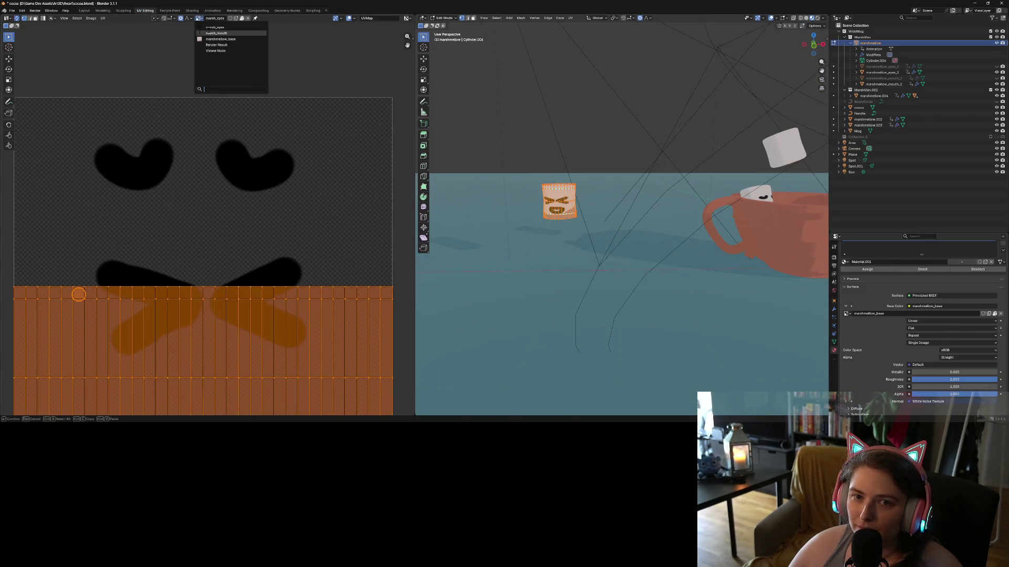
left_click(221, 39)
scroll(302, 242, "down", 4)
key("g")
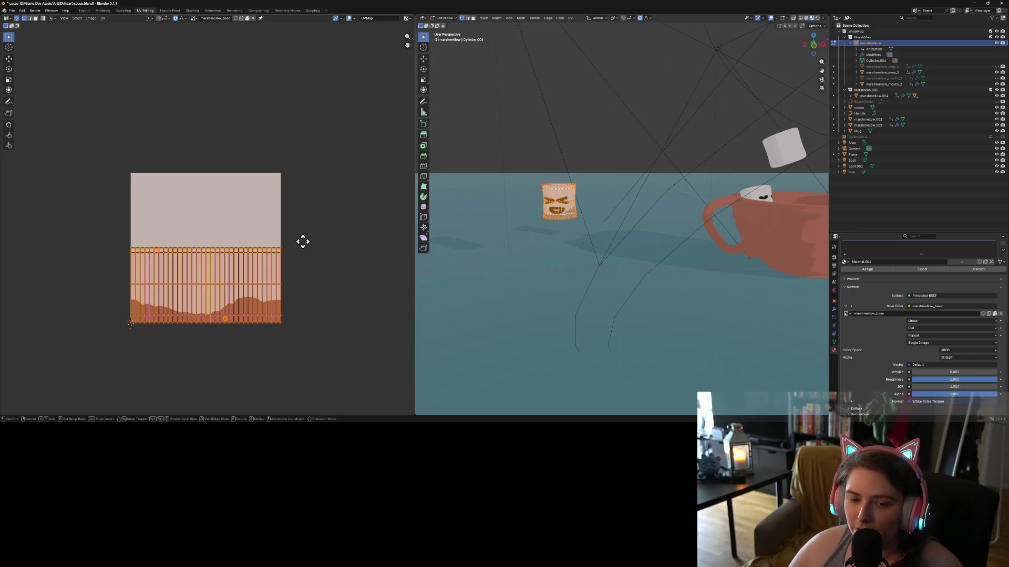
type("y.5")
key("Return")
- Check the marshmallow in Object Mode, return to Edit Mode, and select the floor plane
key("Tab")
scroll(534, 277, "up", 3)
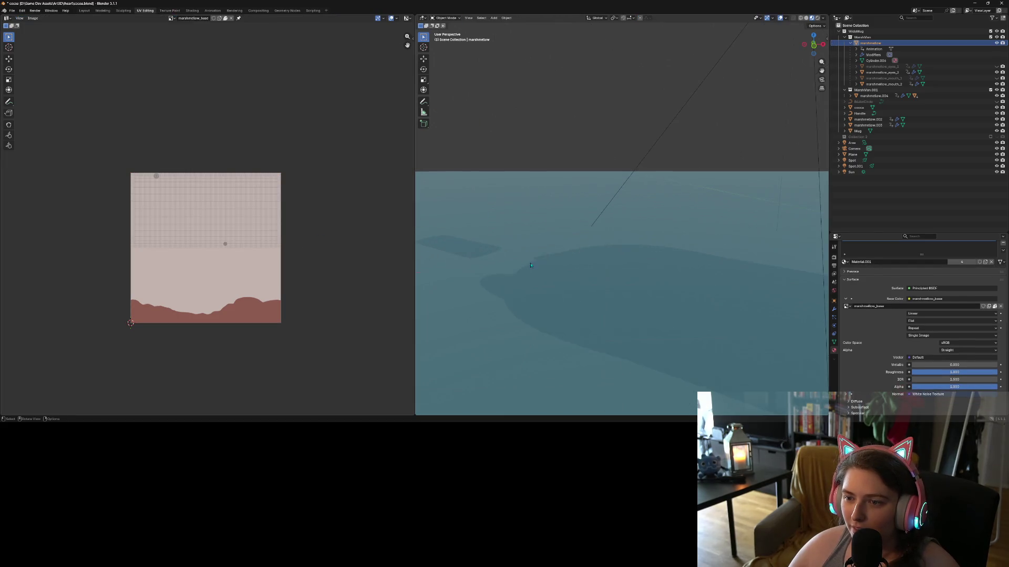
left_click_drag(534, 276, 552, 275)
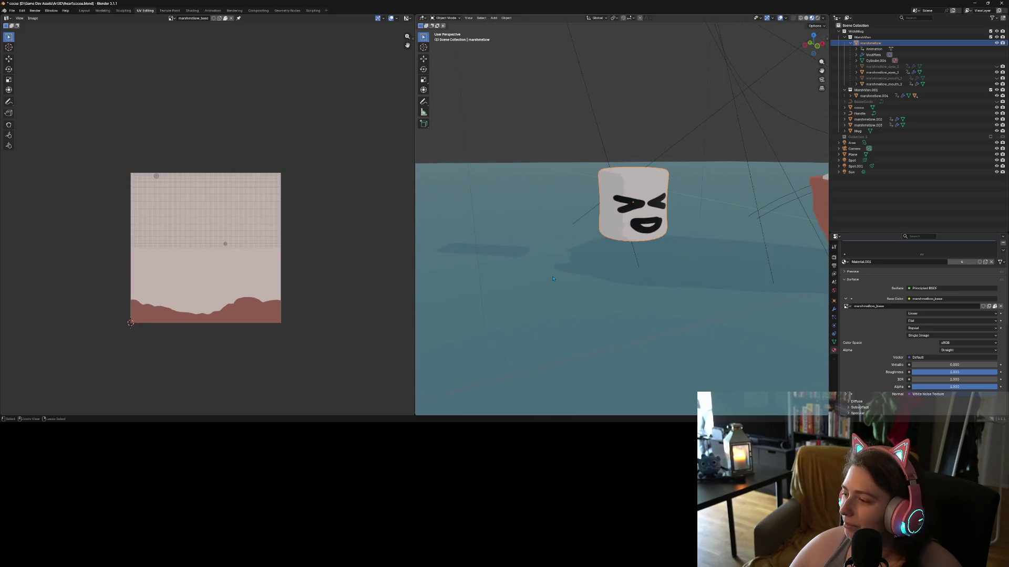
key("Tab")
key("Tab")
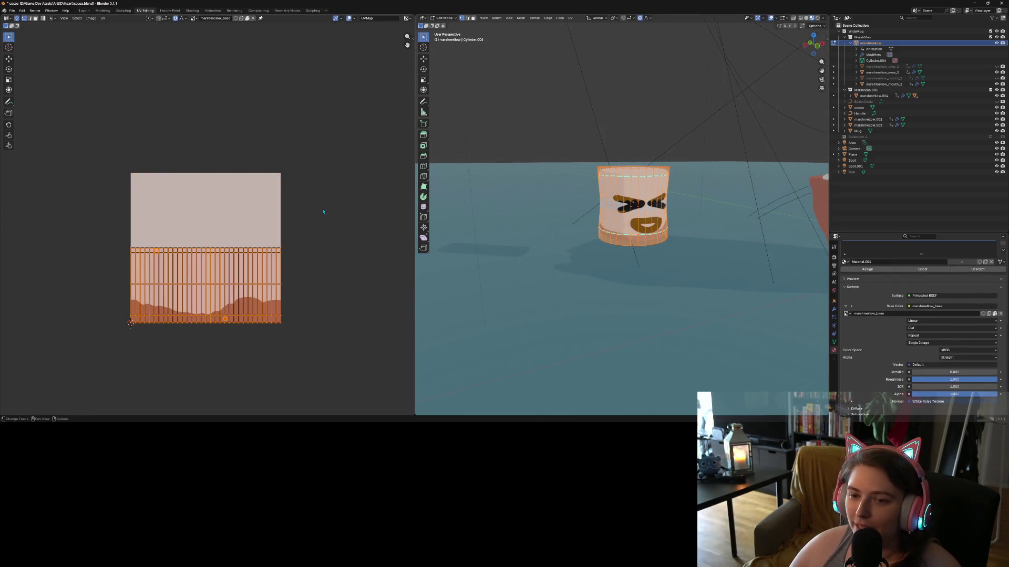
scroll(500, 264, "down", 3)
left_click(525, 279)
- Select the floating marshmallow and orbit to low, level views of the whole mug
left_click_drag(525, 278, 585, 314)
scroll(585, 313, "up", 5)
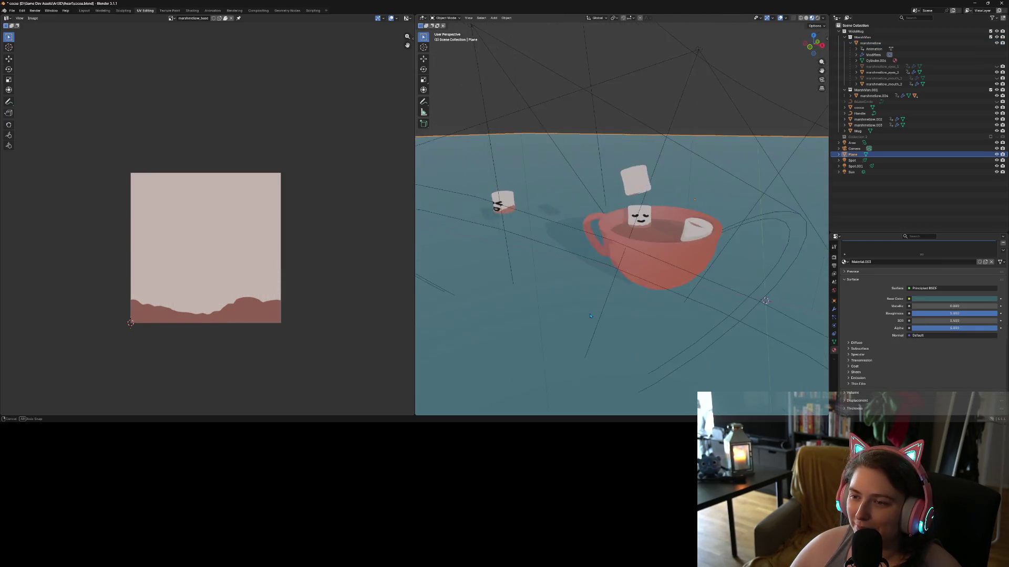
left_click(642, 143)
scroll(650, 228, "down", 2)
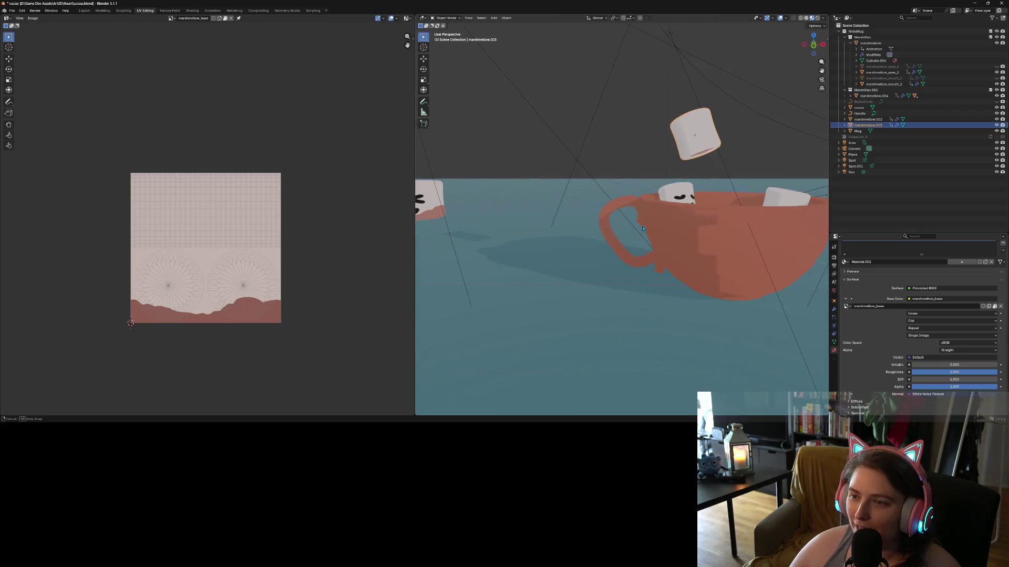
mouse_move(649, 228)
left_mouse_down()
mouse_move(607, 225)
mouse_move(632, 238)
left_mouse_up()
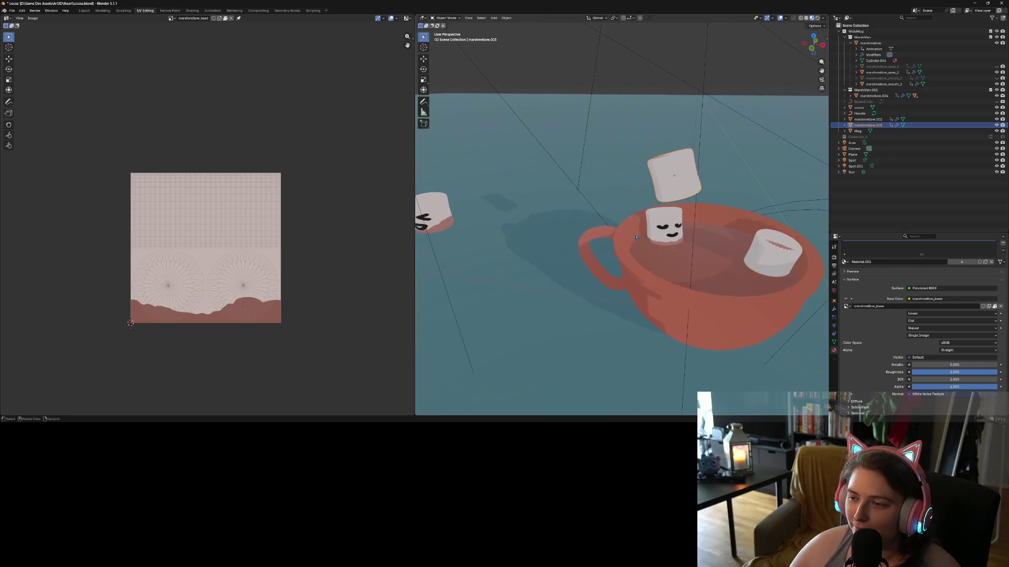
scroll(709, 253, "down", 2)
left_click_drag(709, 252, 628, 266)
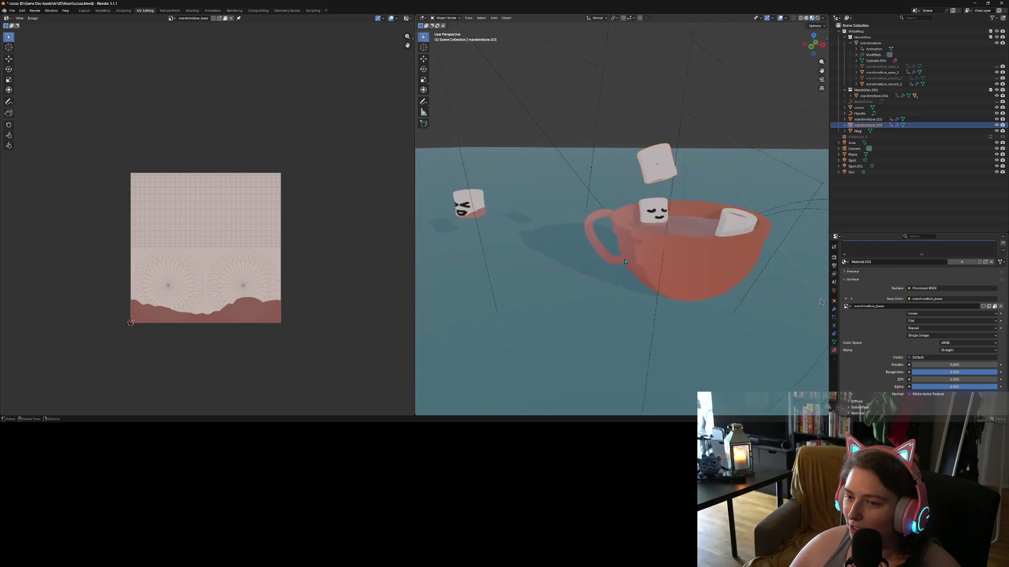
scroll(615, 275, "up", 4)
scroll(590, 293, "down", 5)
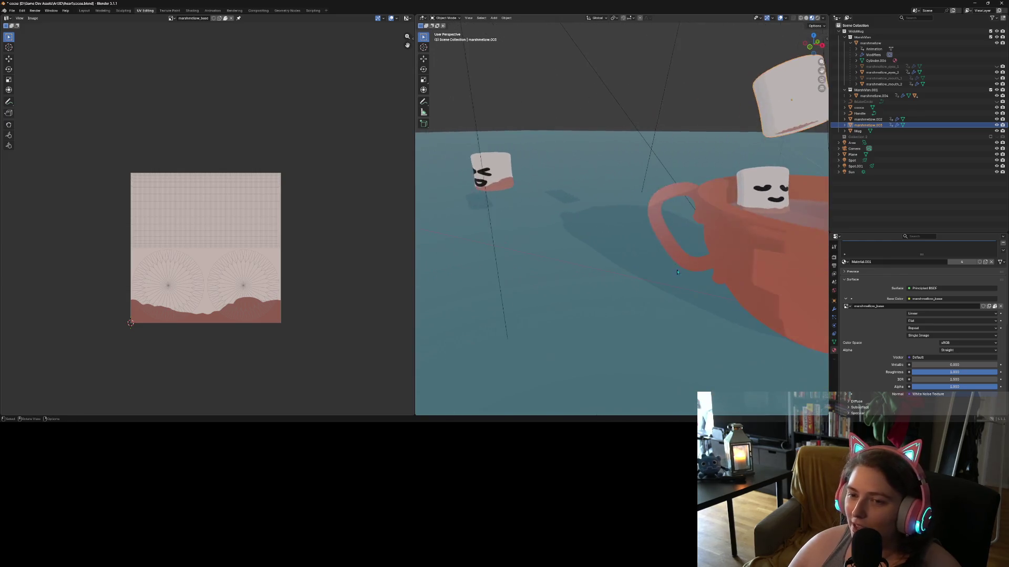
mouse_move(635, 282)
left_mouse_down()
mouse_move(709, 272)
mouse_move(668, 251)
left_mouse_up()
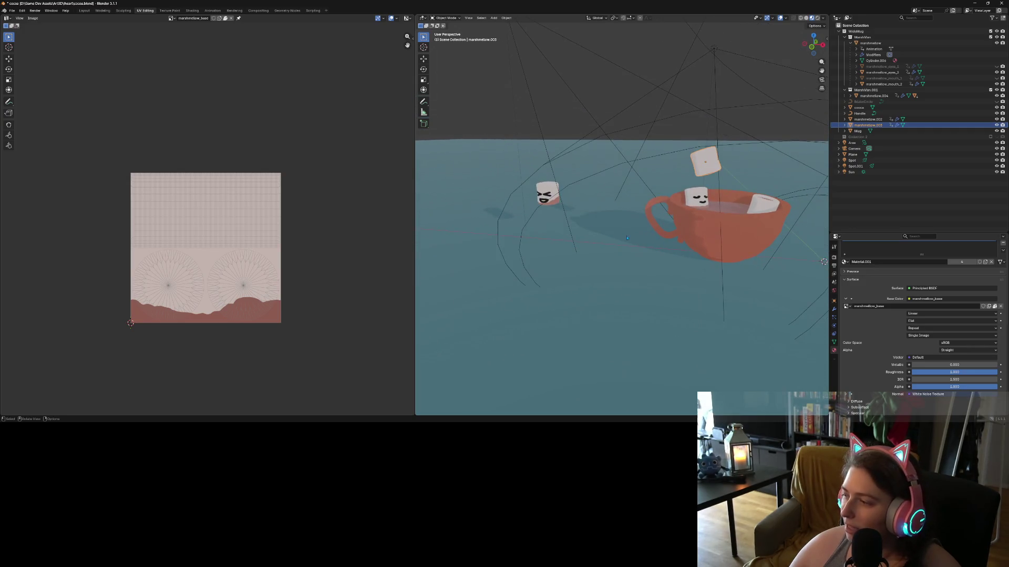
- Widen the 3D view by dragging the UV editor divider left, then save the file
left_click_drag(413, 193, 210, 198)
left_click_drag(496, 270, 535, 278)
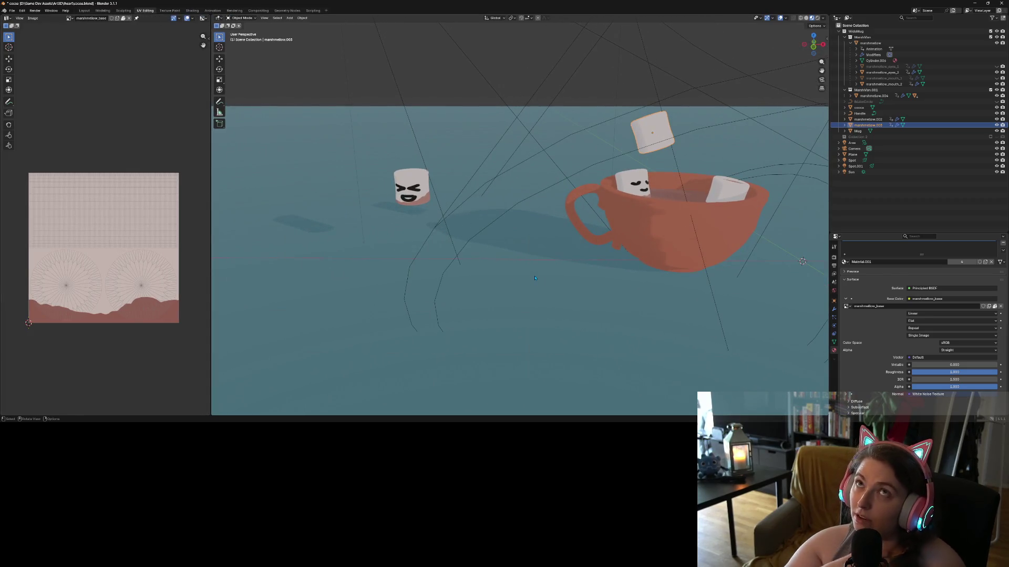
scroll(534, 278, "up", 3)
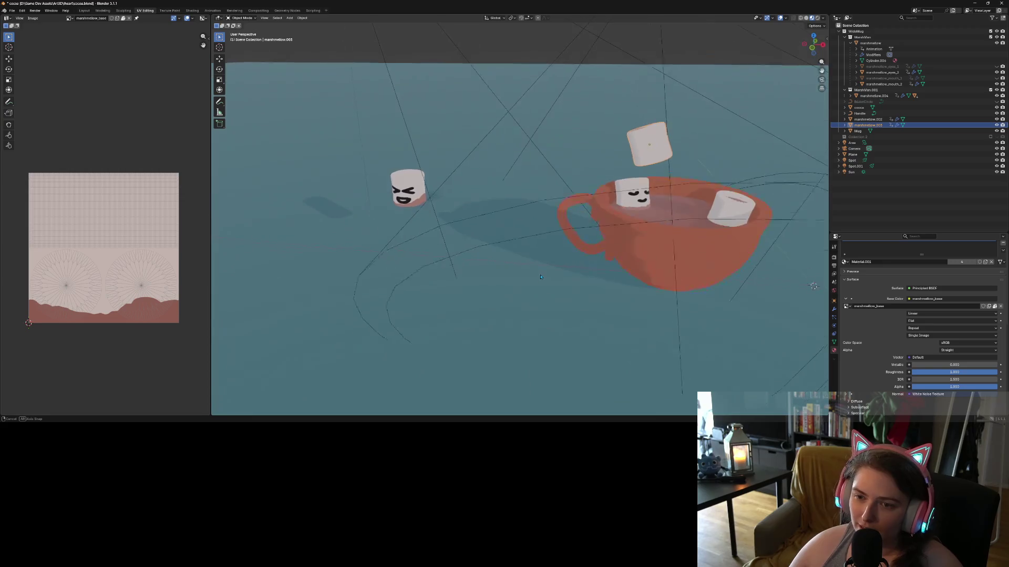
scroll(575, 289, "down", 3)
key("ctrl+s")
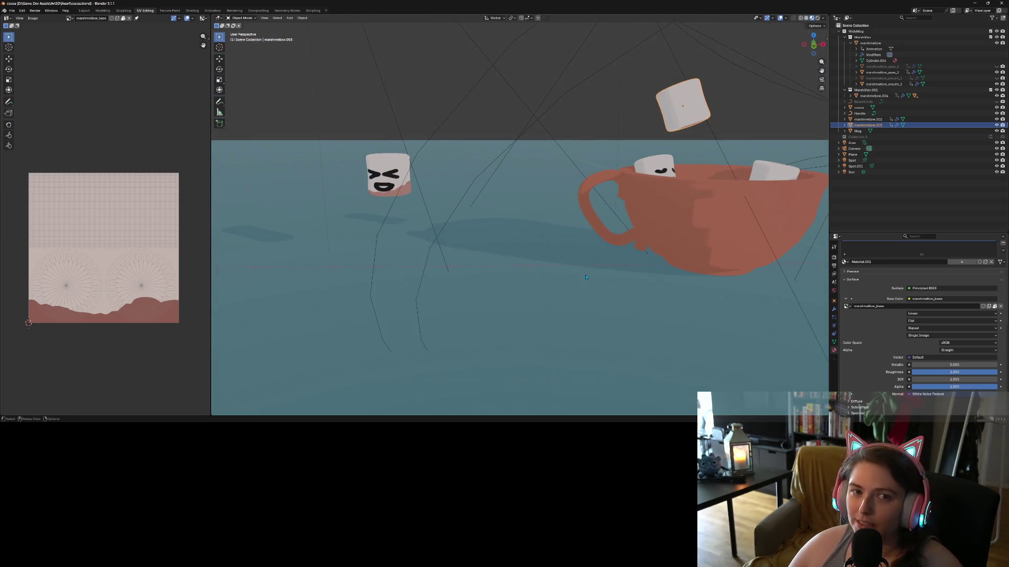
- Toggle the scene camera view on and off, orbiting around the mug
left_click_drag(575, 288, 627, 279)
left_click_drag(813, 47, 802, 74)
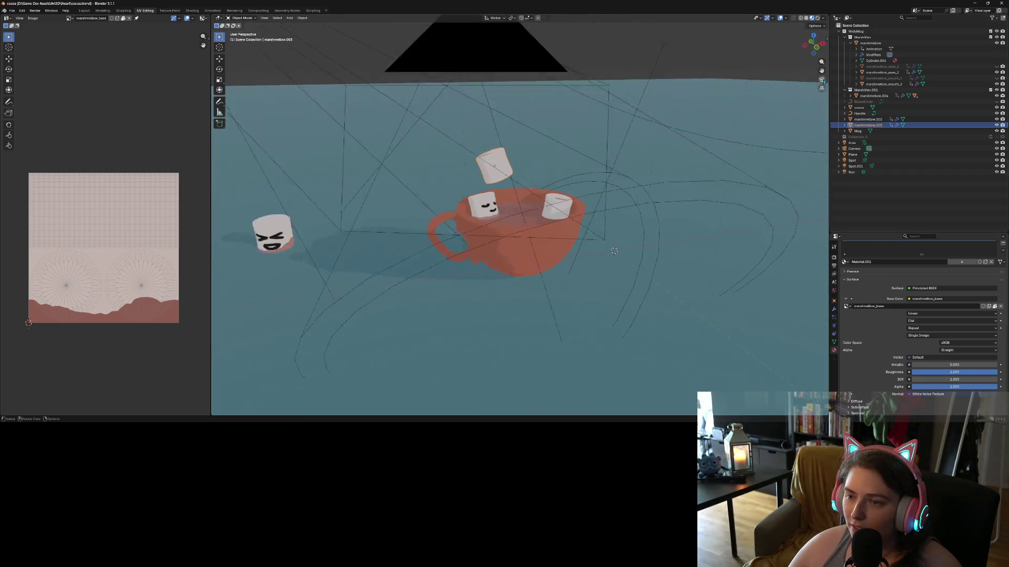
left_click(821, 79)
left_click(821, 79)
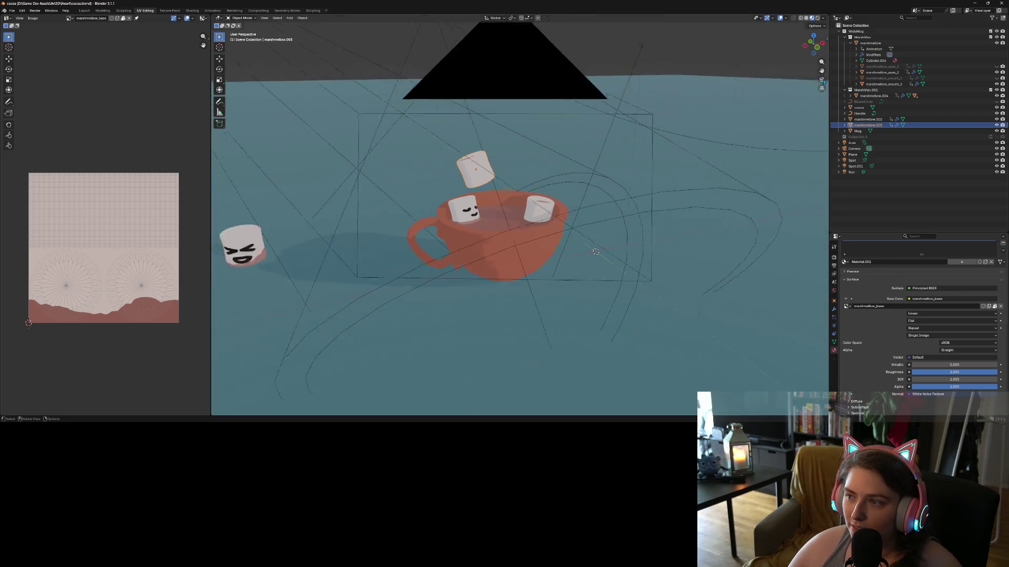
left_click_drag(685, 232, 699, 237)
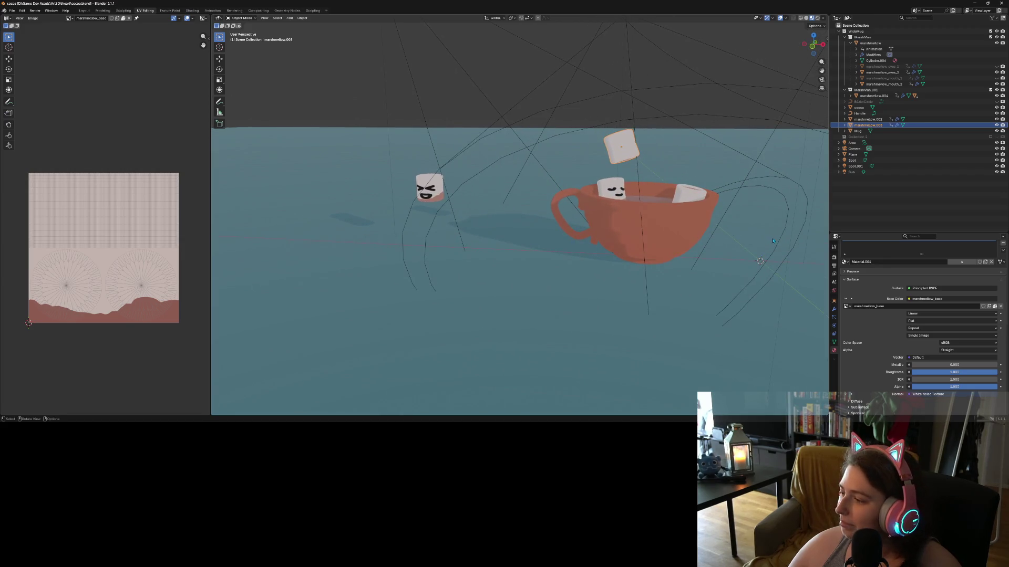
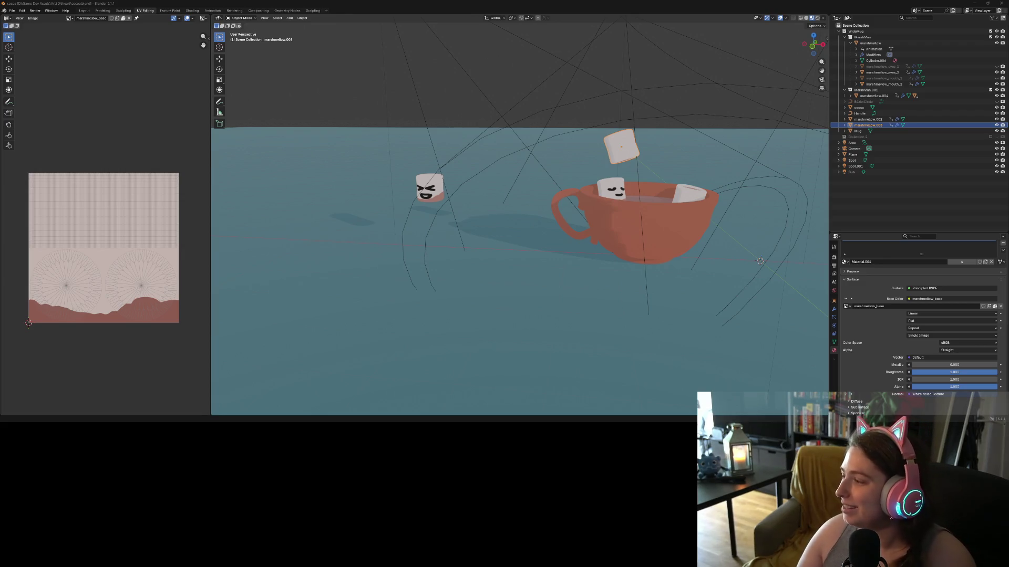
- Select the marshmallow's mouth and then its body, and go back to the Layout workspace
mouse_move(476, 326)
left_mouse_down()
mouse_move(476, 280)
mouse_move(450, 196)
left_mouse_up()
left_click(450, 194)
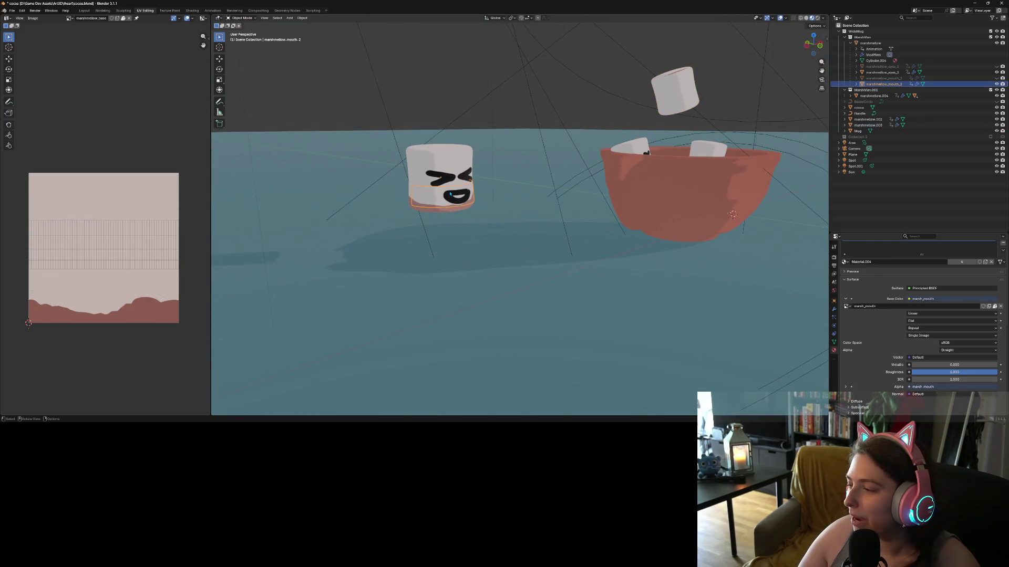
left_click(422, 155)
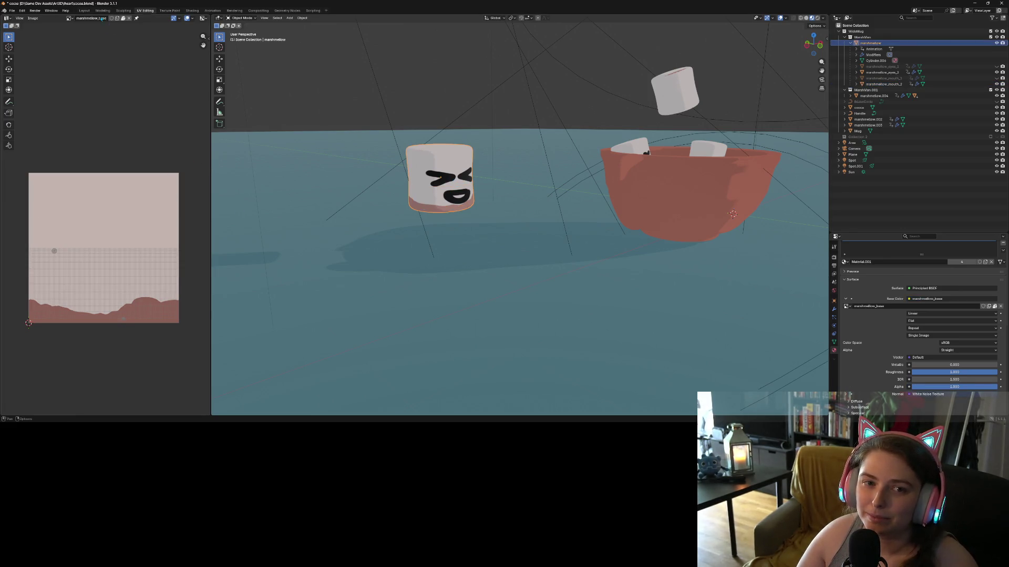
left_click(85, 10)
scroll(263, 264, "down", 2)
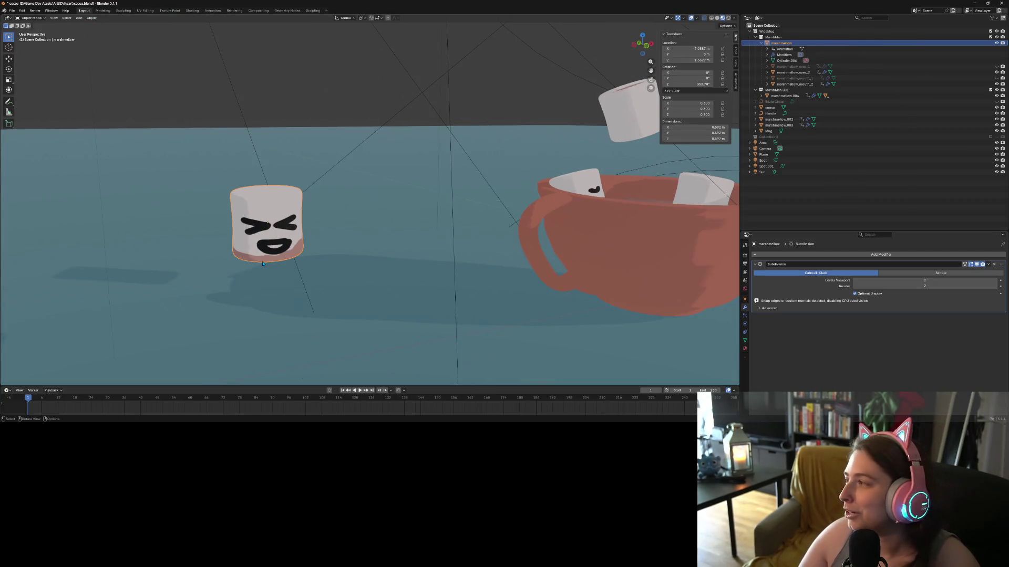
- Frame the marshmallow in front view, select its eyes, and open them in Texture Paint
key("KP_1")
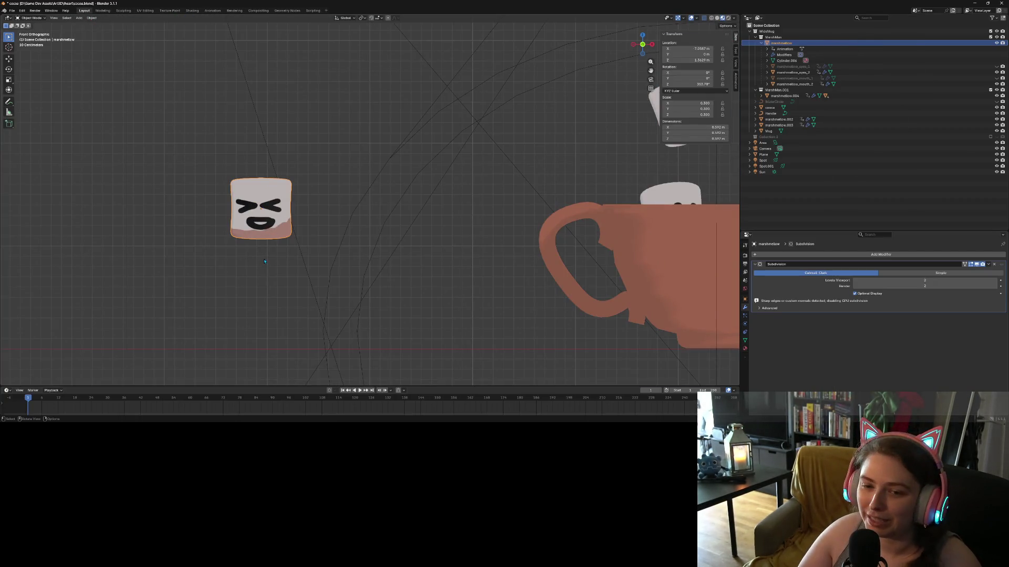
scroll(264, 261, "up", 2)
scroll(265, 261, "left", 5)
left_click(361, 198)
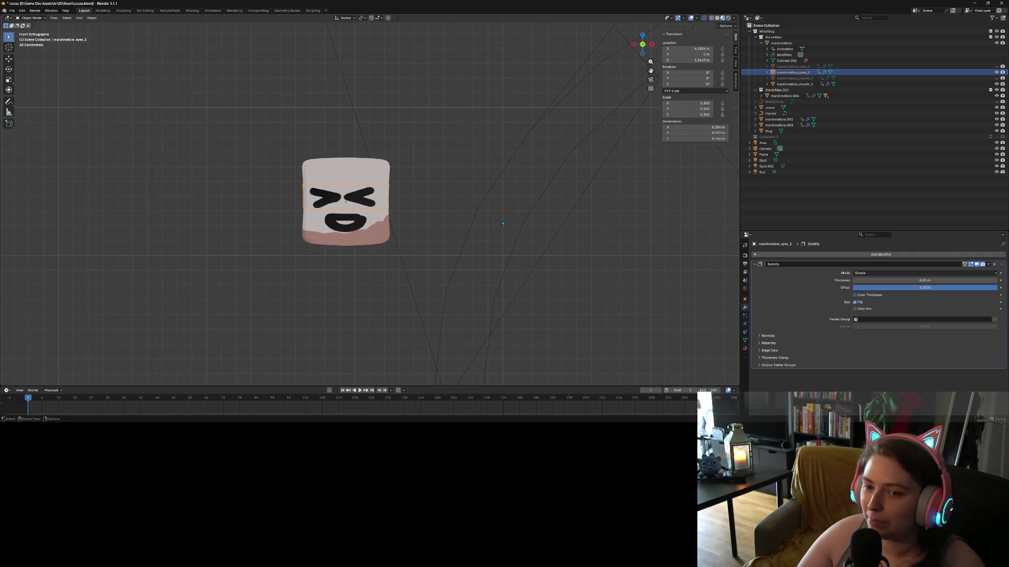
scroll(522, 230, "up", 6)
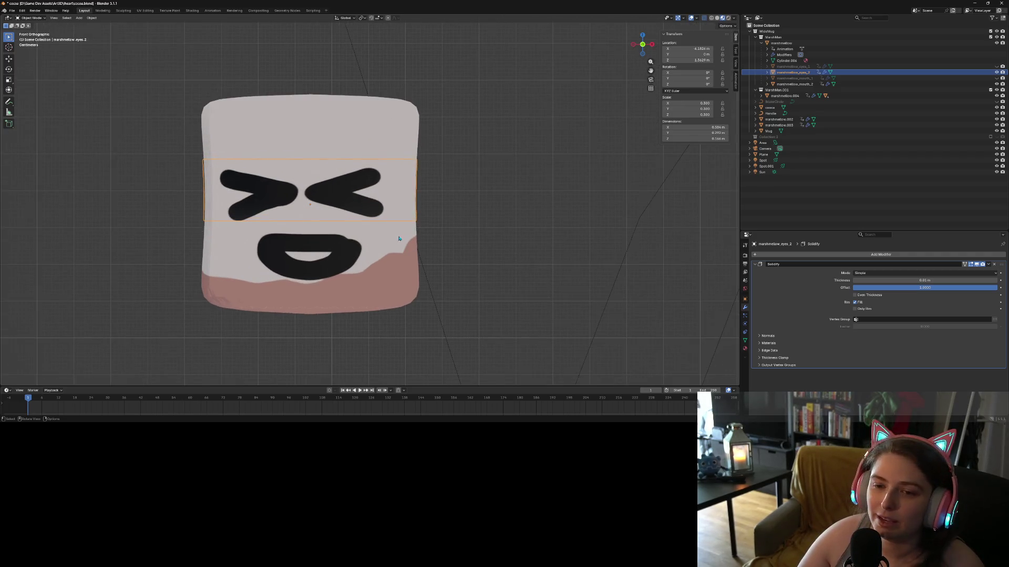
left_click_drag(429, 238, 417, 237)
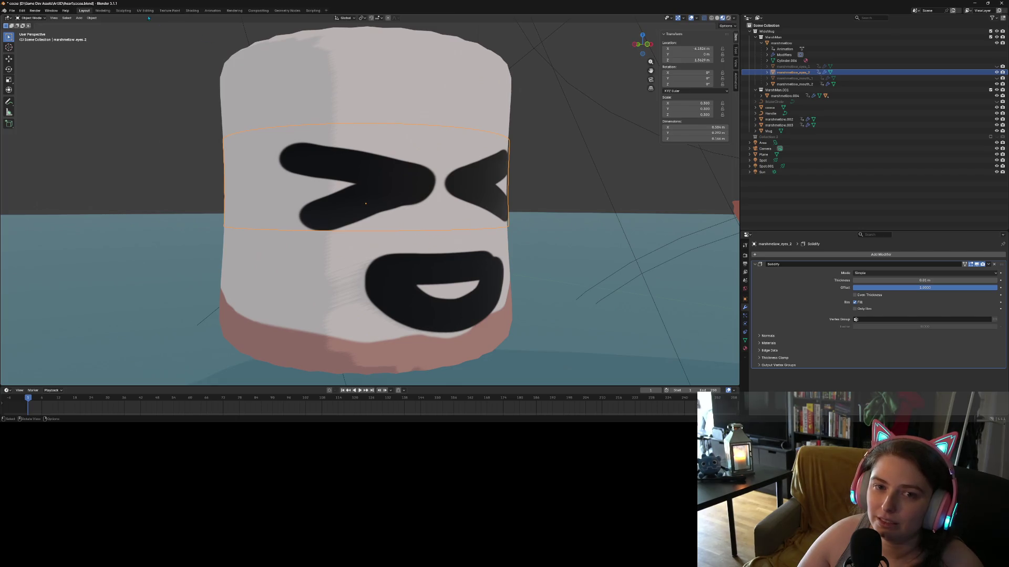
left_click(169, 10)
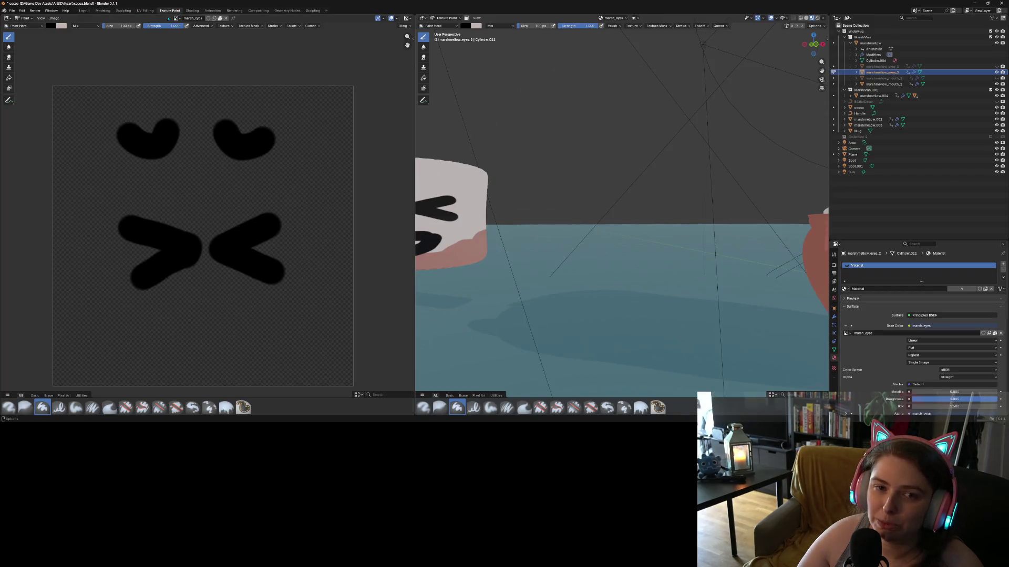
- Look over the brush choices, then return to the Layout workspace
left_click(39, 26)
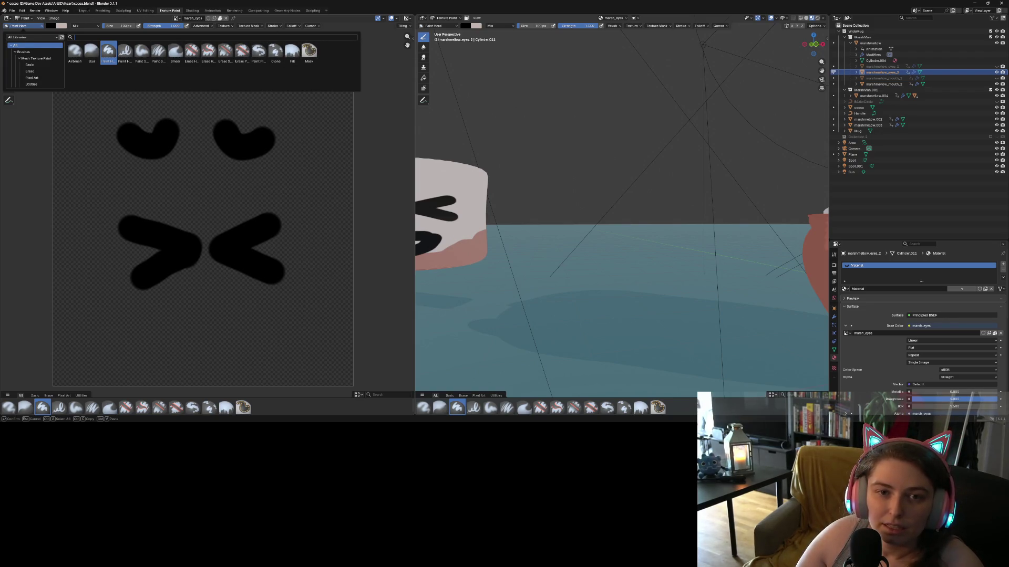
left_click(84, 11)
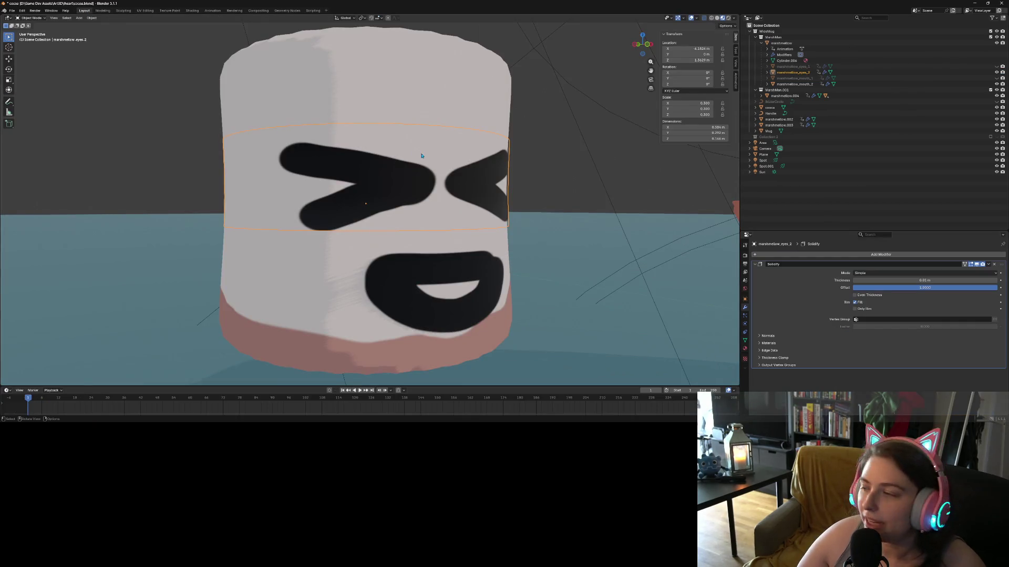
- Inspect the eyes' material nodes in an enlarged Shading node editor, then save cocoa.blend from Layout
scroll(422, 156, "down", 3)
scroll(446, 184, "up", 1)
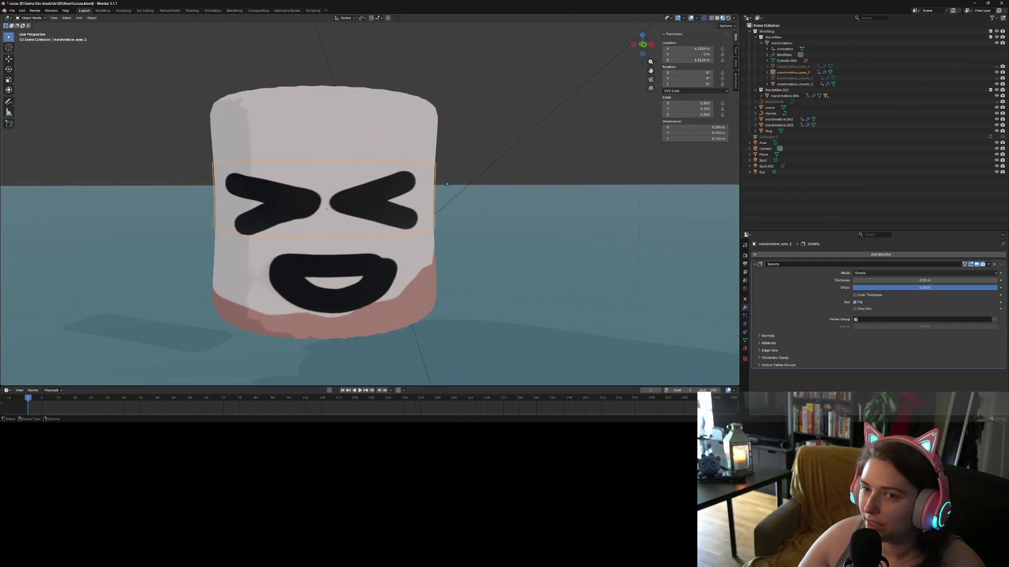
scroll(446, 184, "down", 1)
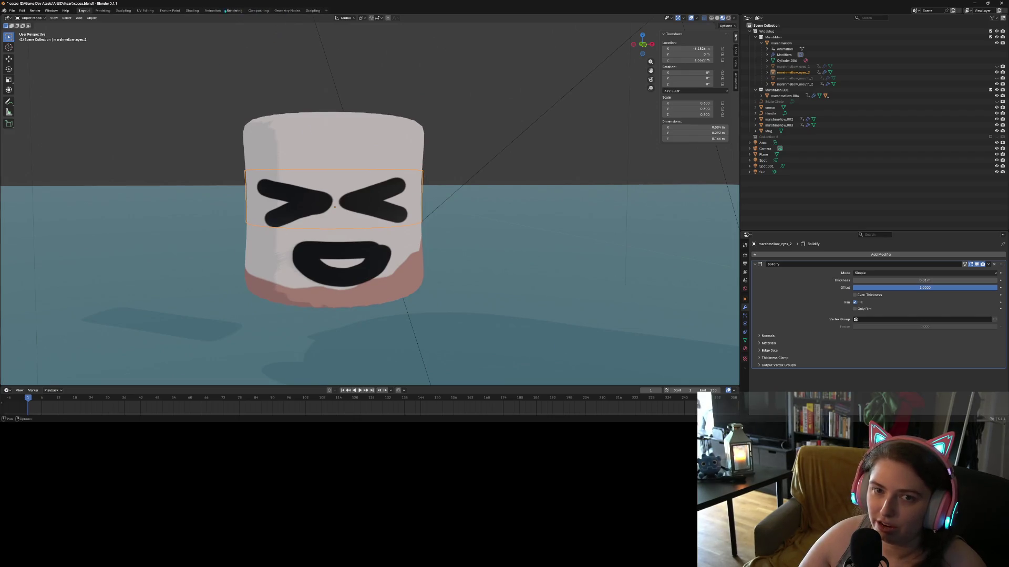
left_click(193, 11)
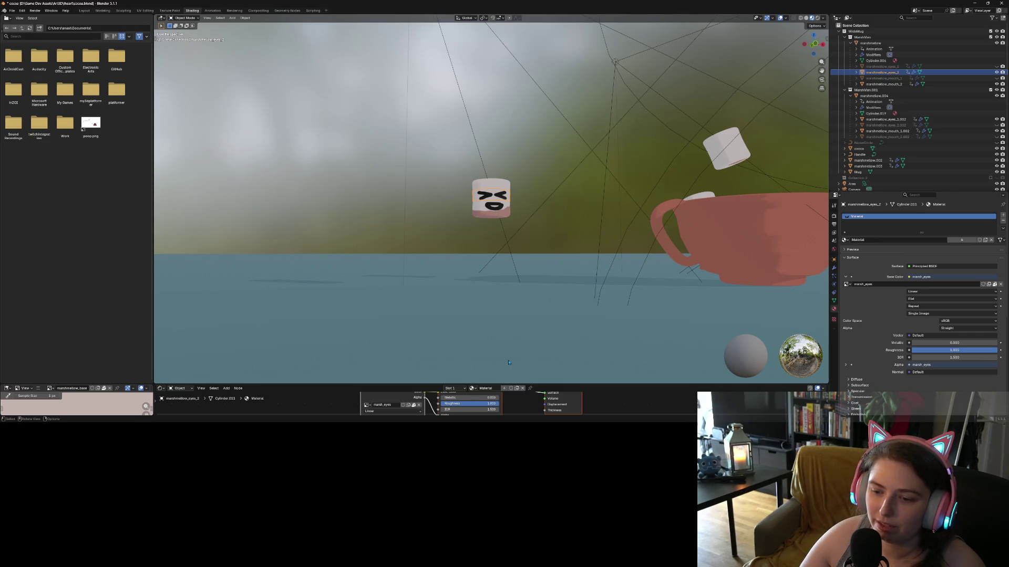
mouse_move(507, 385)
left_mouse_down()
mouse_move(507, 152)
mouse_move(535, 153)
mouse_move(536, 336)
left_mouse_up()
scroll(477, 216, "up", 6)
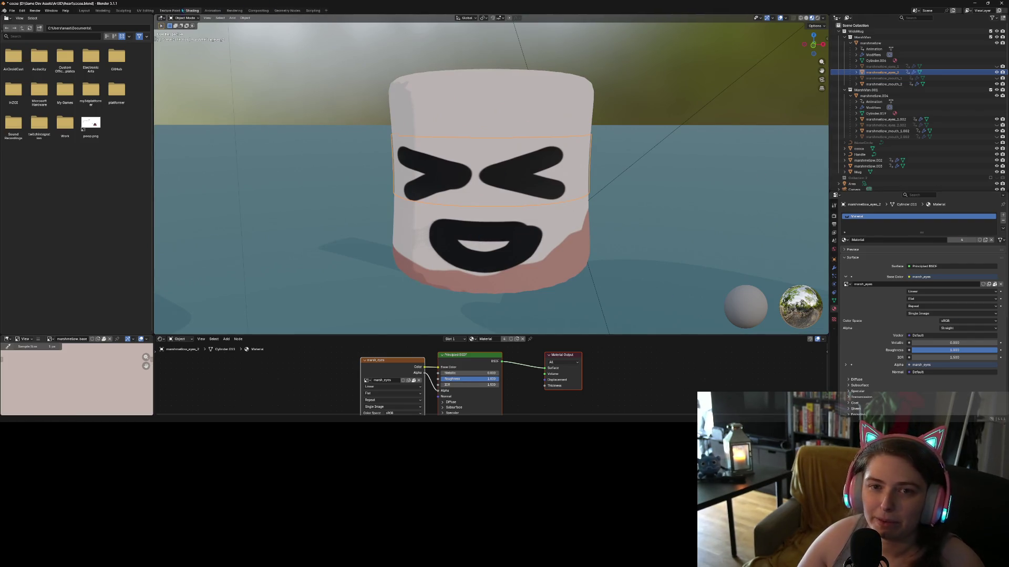
left_click(87, 11)
key("ctrl+s")
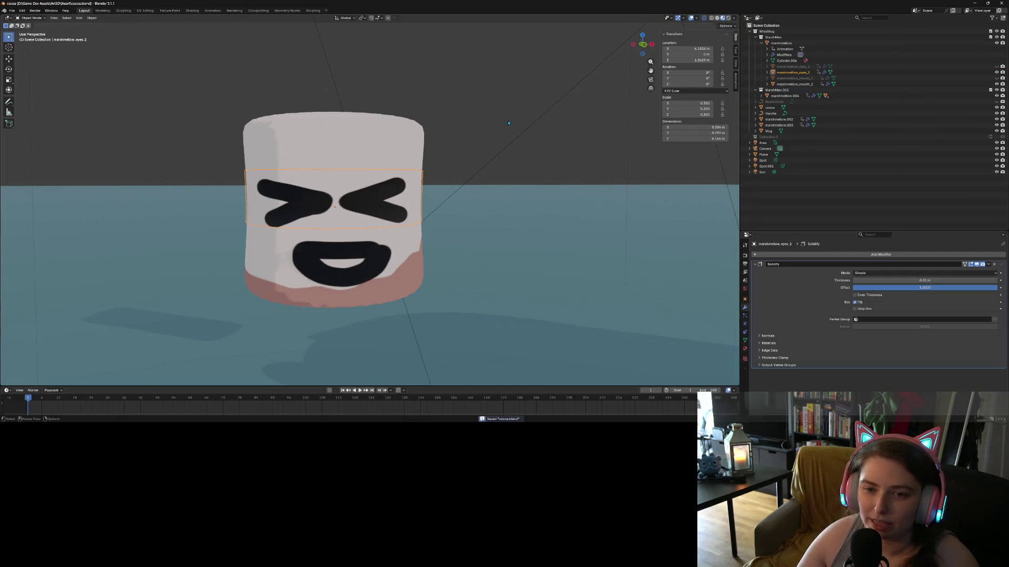
- Make the MarshMan collection active and add a cube mesh to the scene
scroll(480, 197, "down", 4)
key("KP_1")
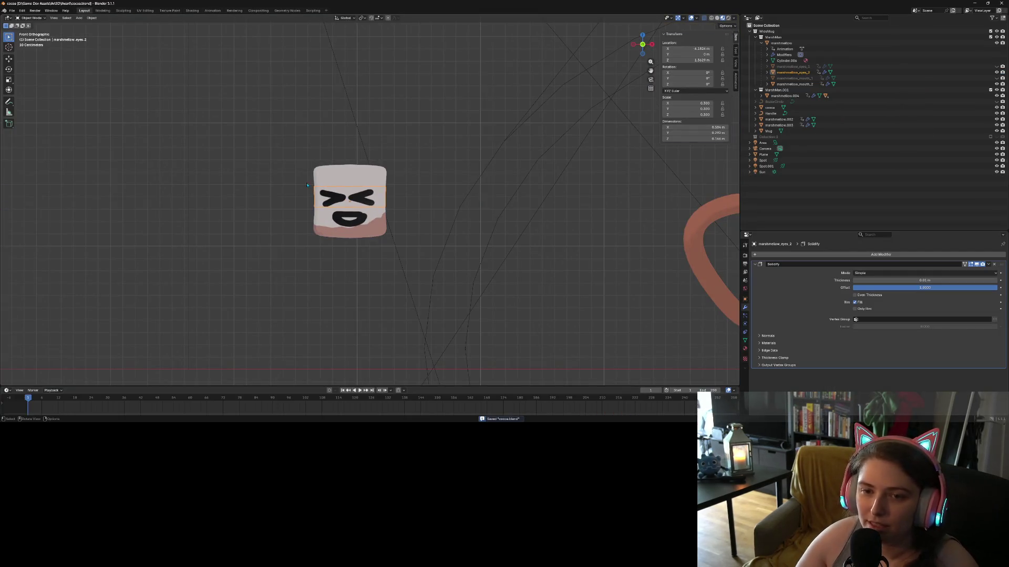
left_click(80, 18)
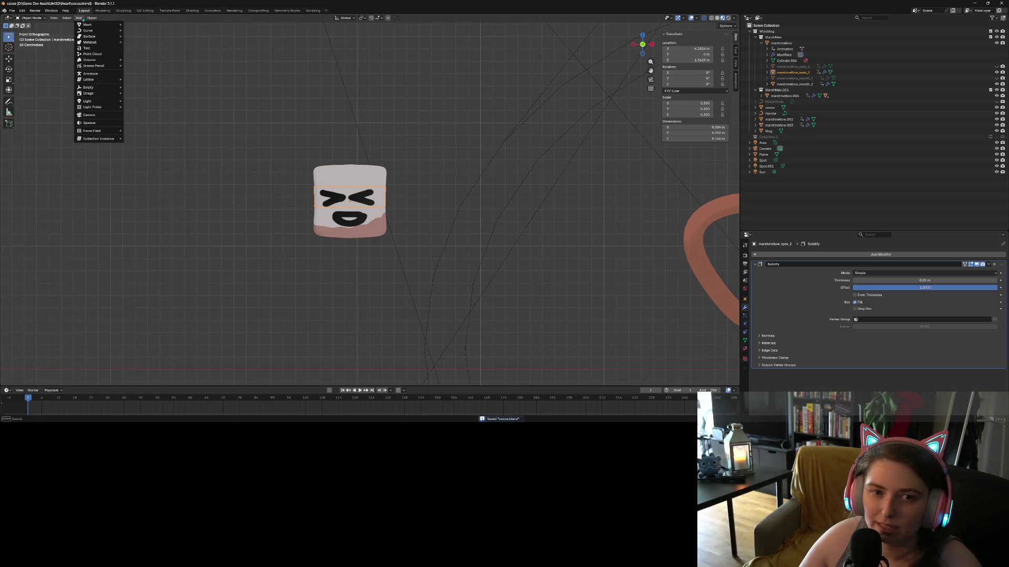
left_click(83, 20)
left_click(787, 38)
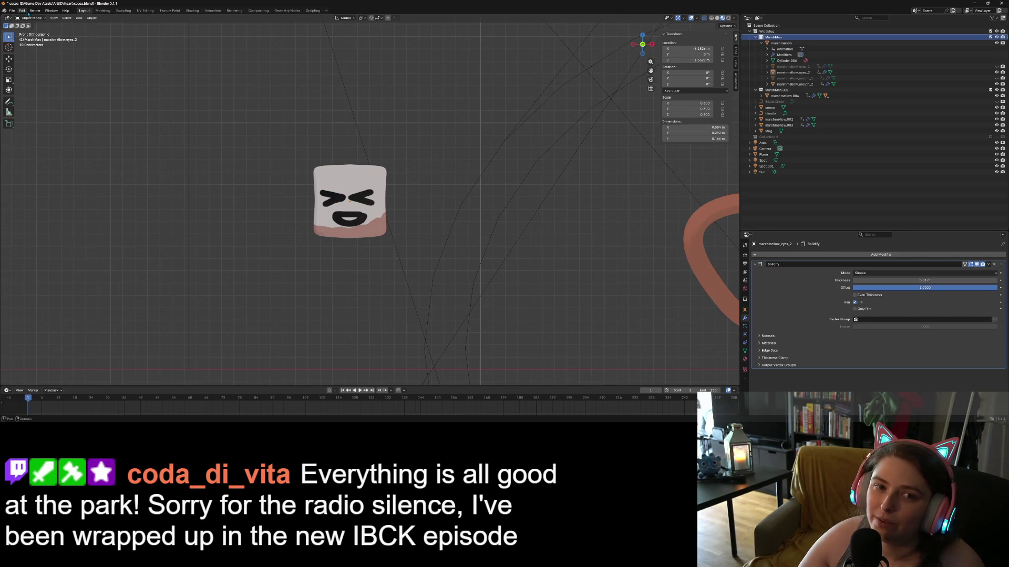
left_click(77, 18)
mouse_move(93, 27)
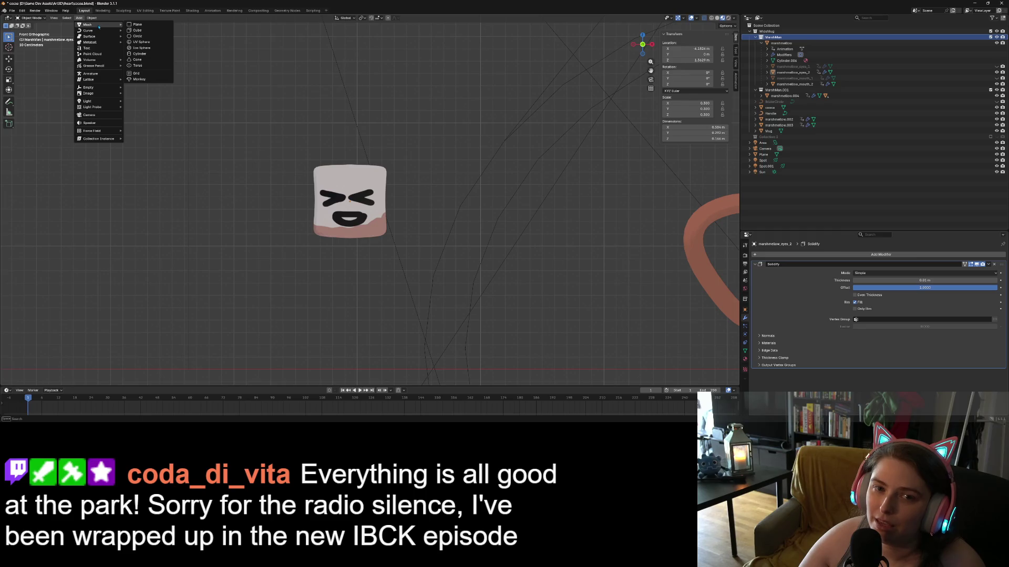
left_click(138, 31)
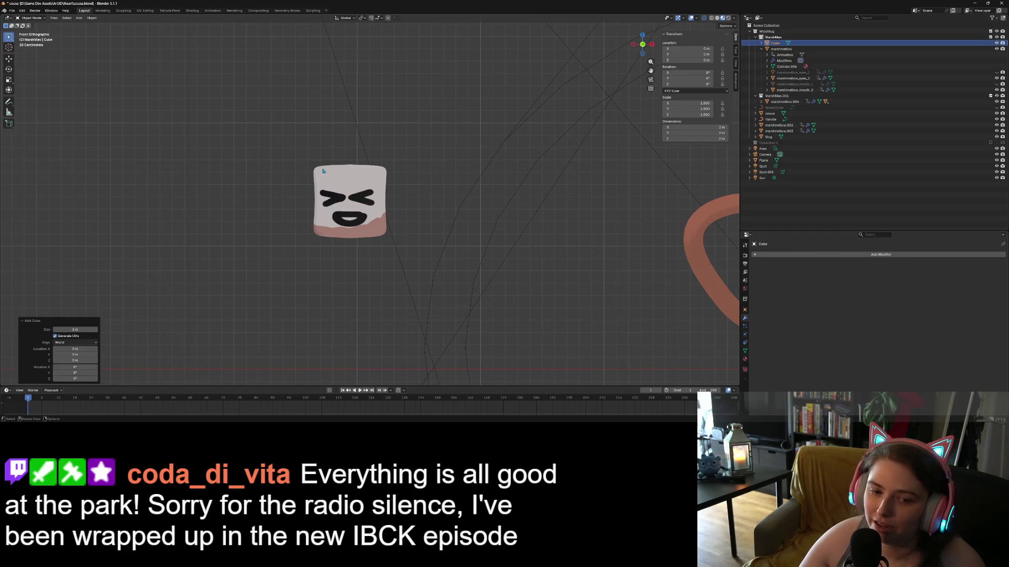
- Shrink the new cube to 0.1 scale and move it below the left marshmallow
key("Home")
key("KP_Decimal")
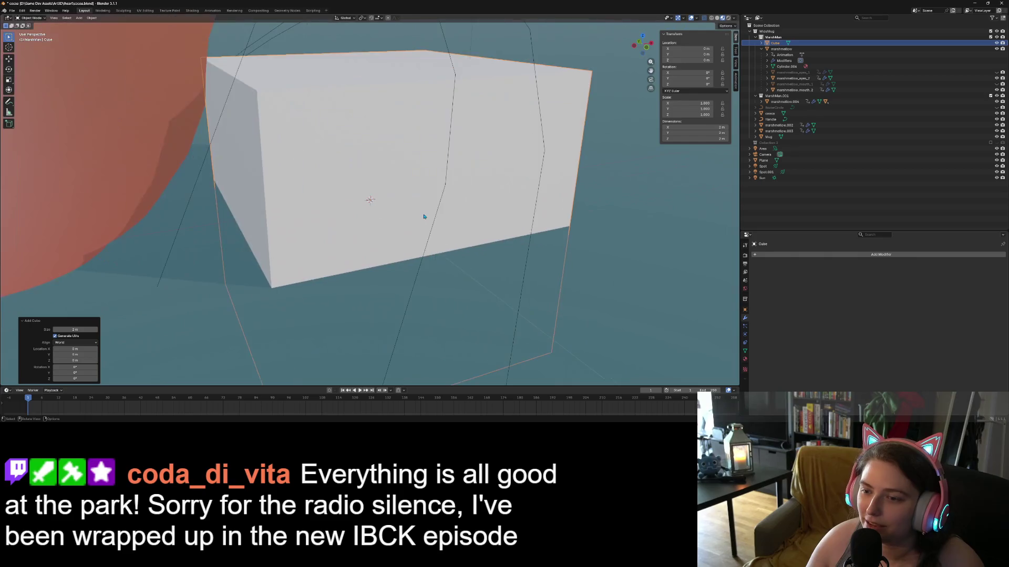
type("s")
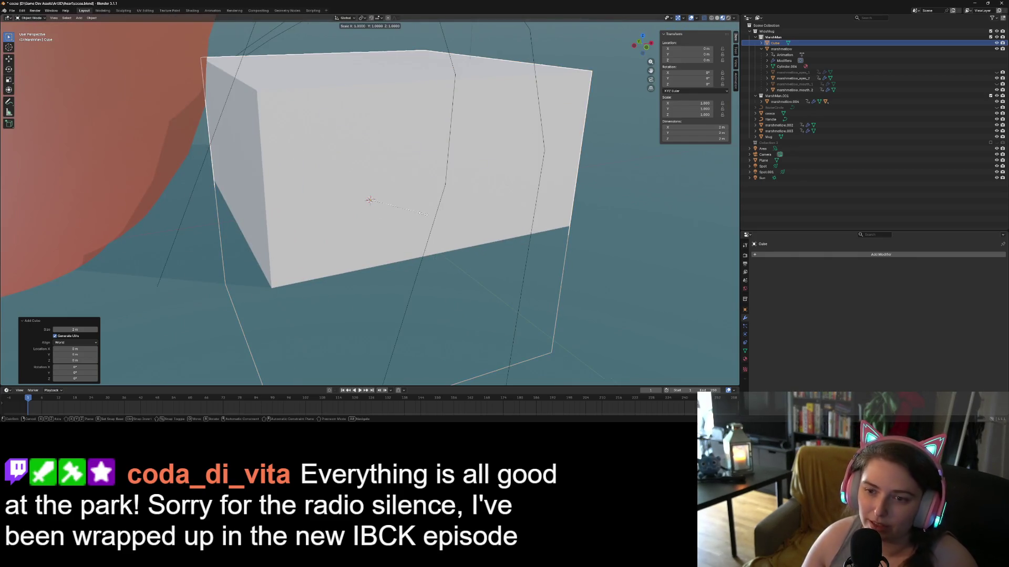
type("0.1")
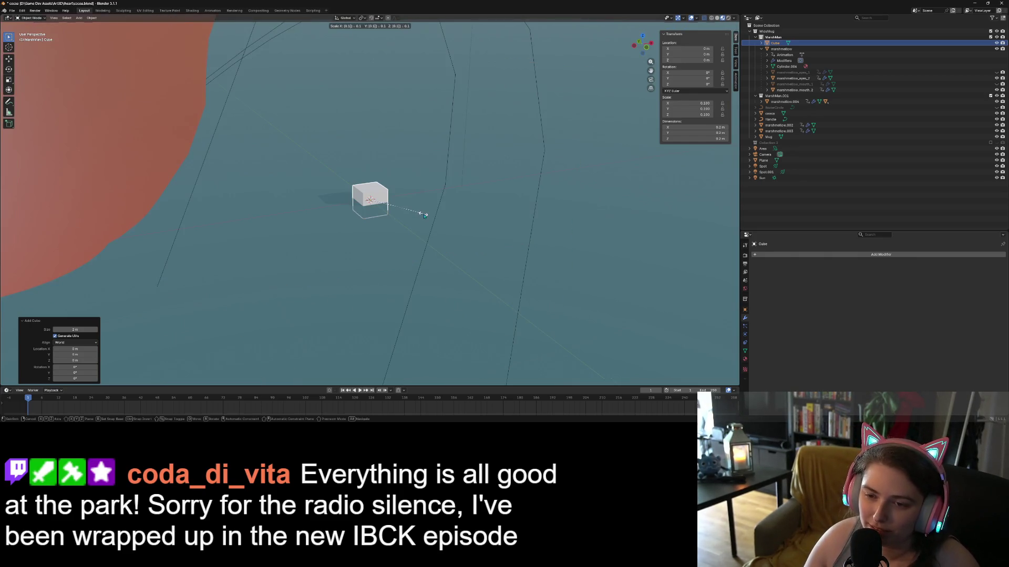
key("Return")
scroll(429, 221, "down", 8)
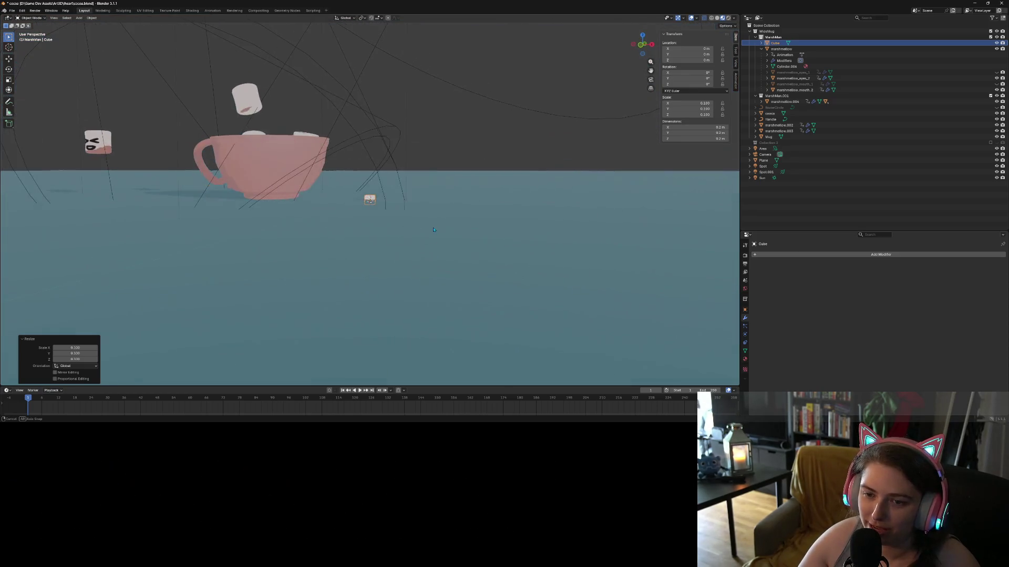
key("KP_1")
key("KP_5")
key("g")
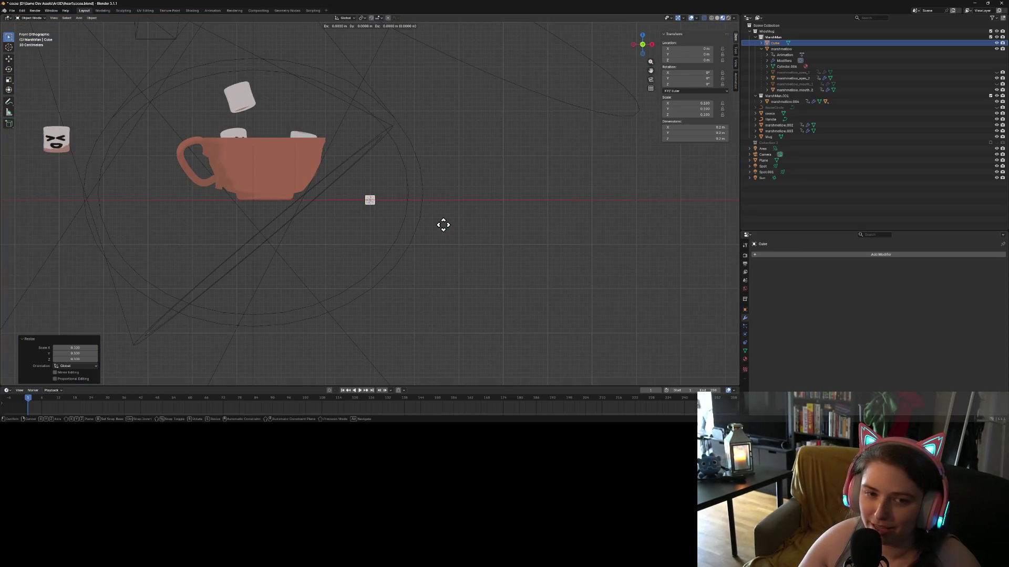
left_click(136, 184)
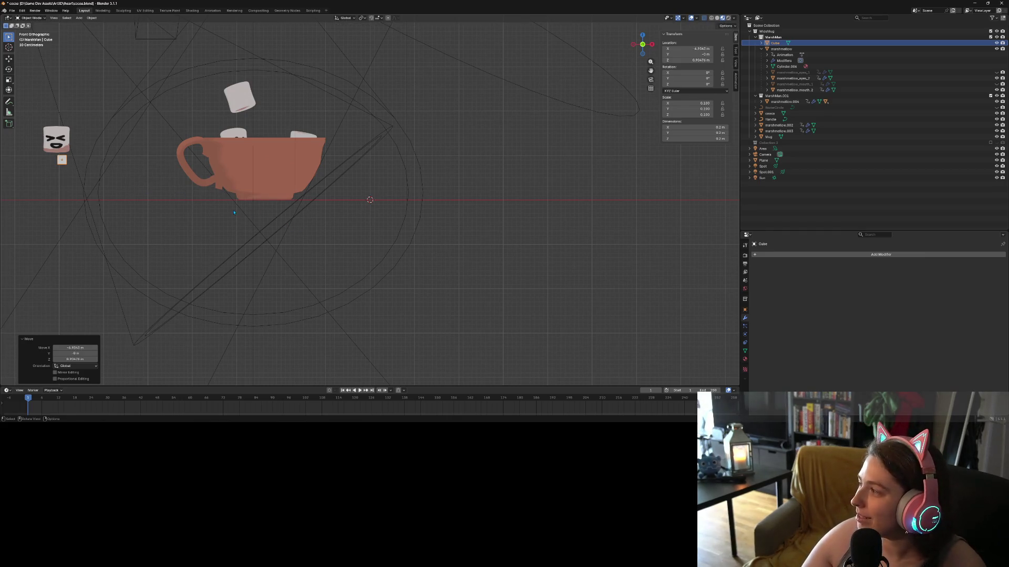
- Scale the cube to 0.5, place it just beneath the marshmallow, and deselect it
scroll(225, 212, "up", 4)
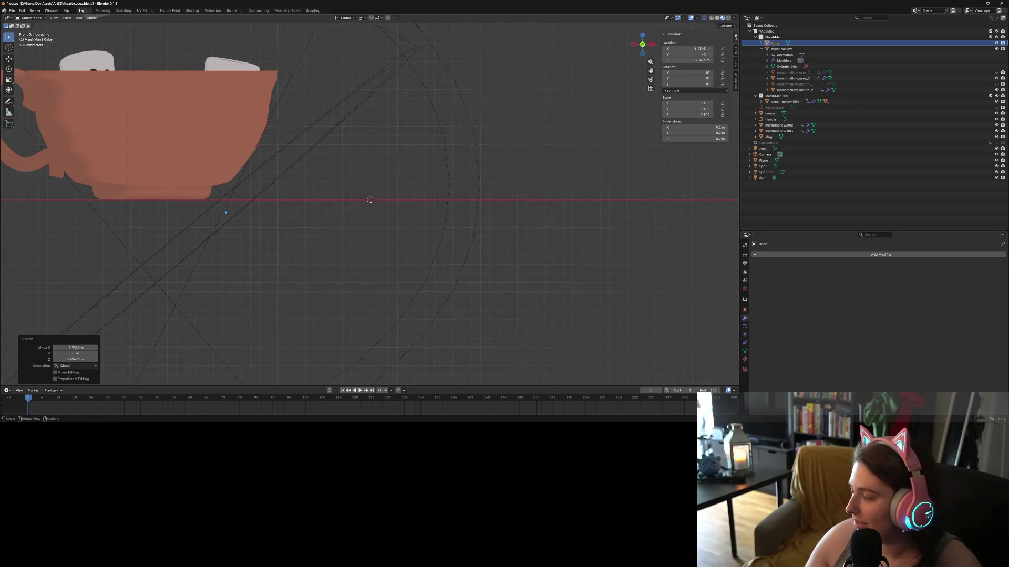
key("KP_Decimal")
scroll(280, 188, "down", 4)
scroll(284, 189, "down", 3)
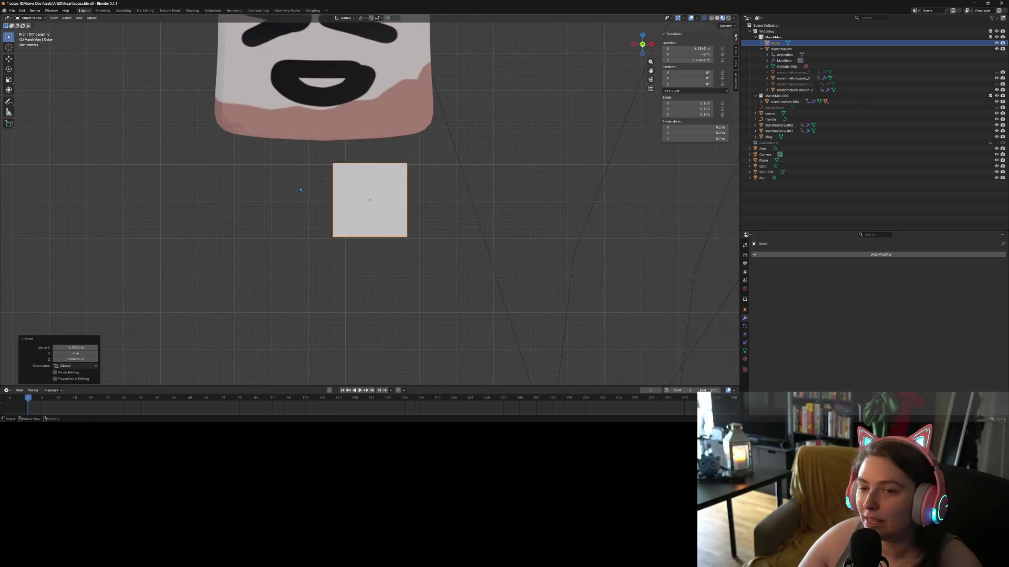
scroll(378, 219, "down", 2)
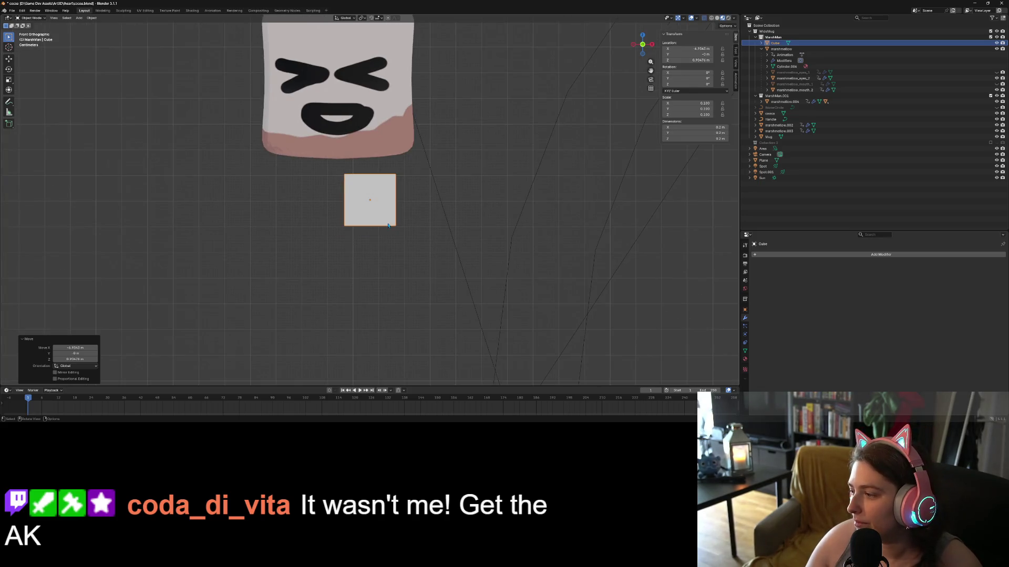
type("s0.5")
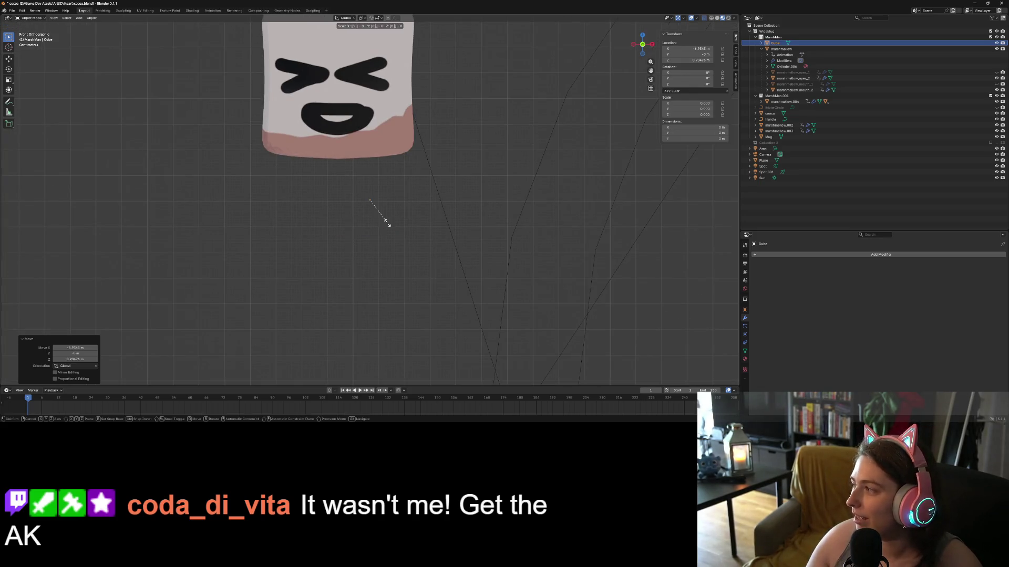
key("Return")
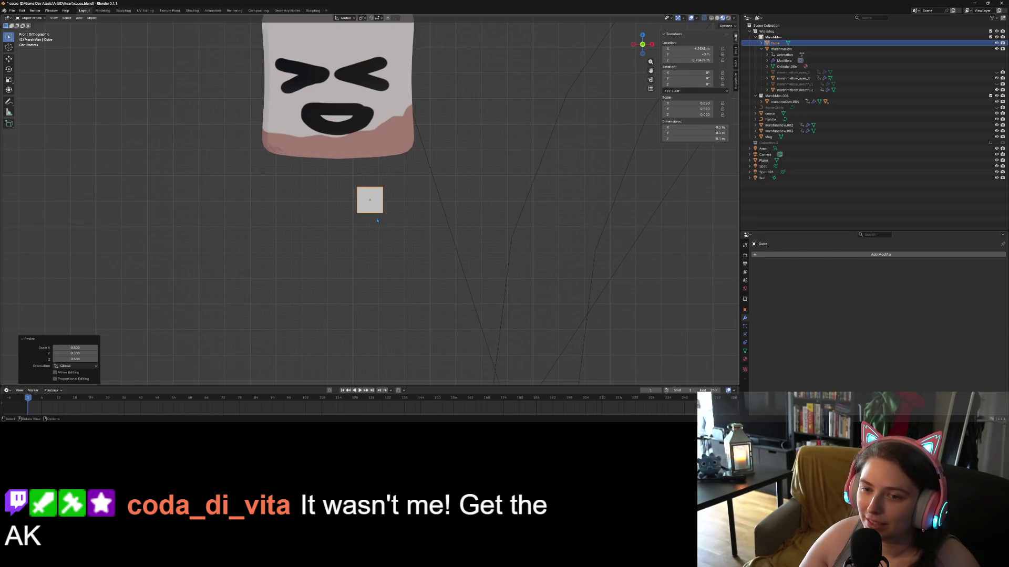
key("g")
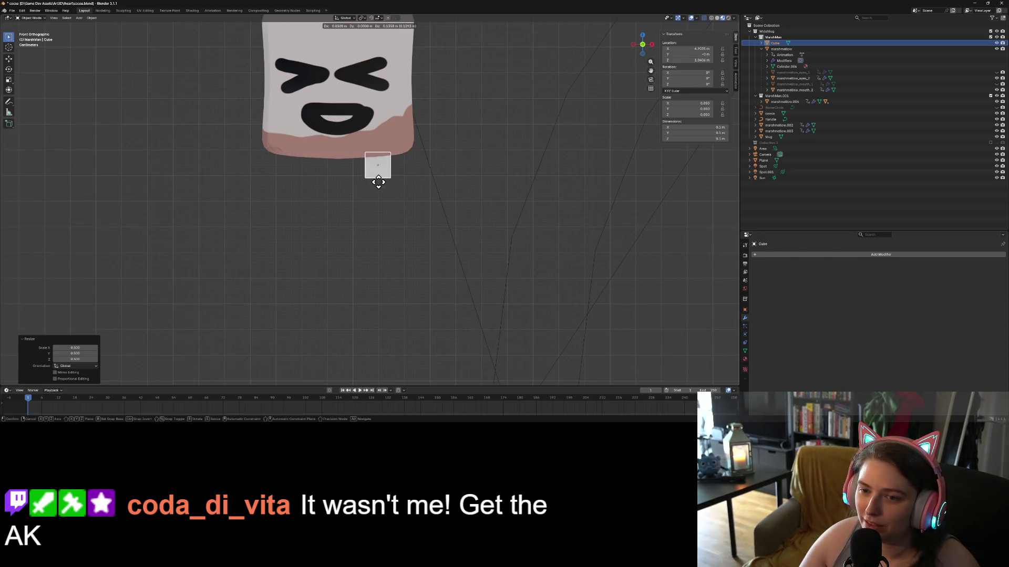
left_click(379, 177)
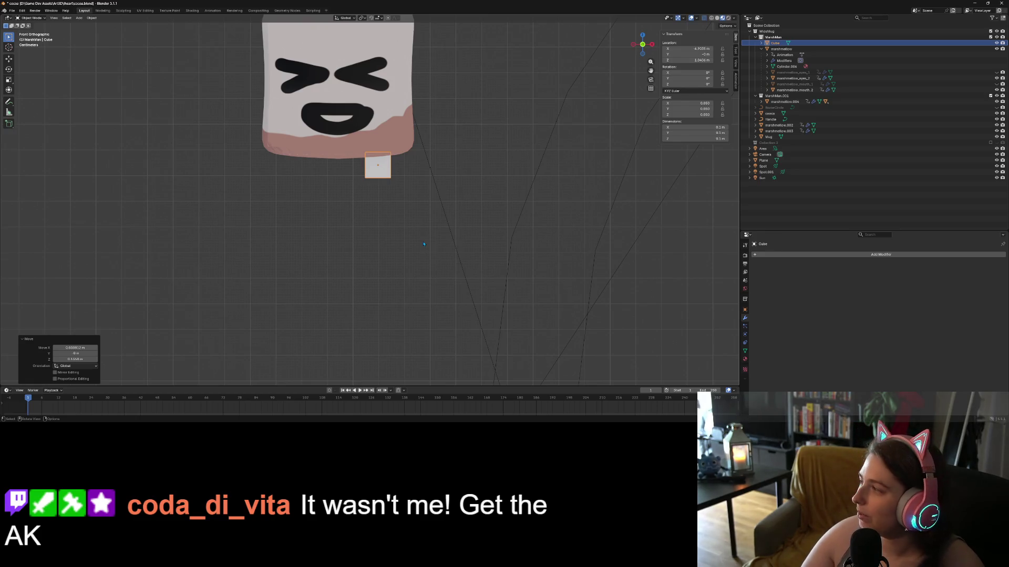
left_click(430, 269)
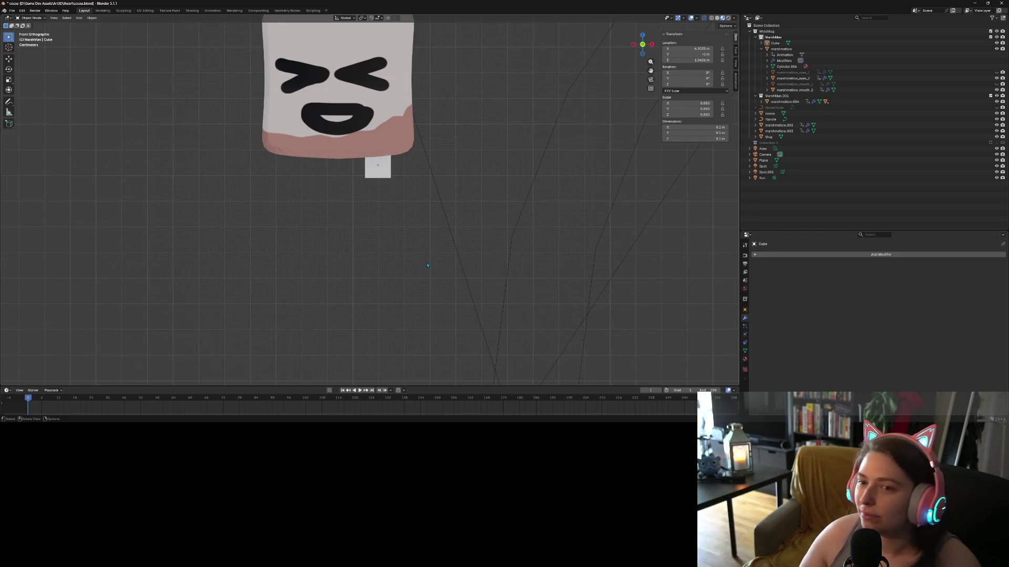
- Check the cube's placement from the side, face-on and front views
key("KP_3")
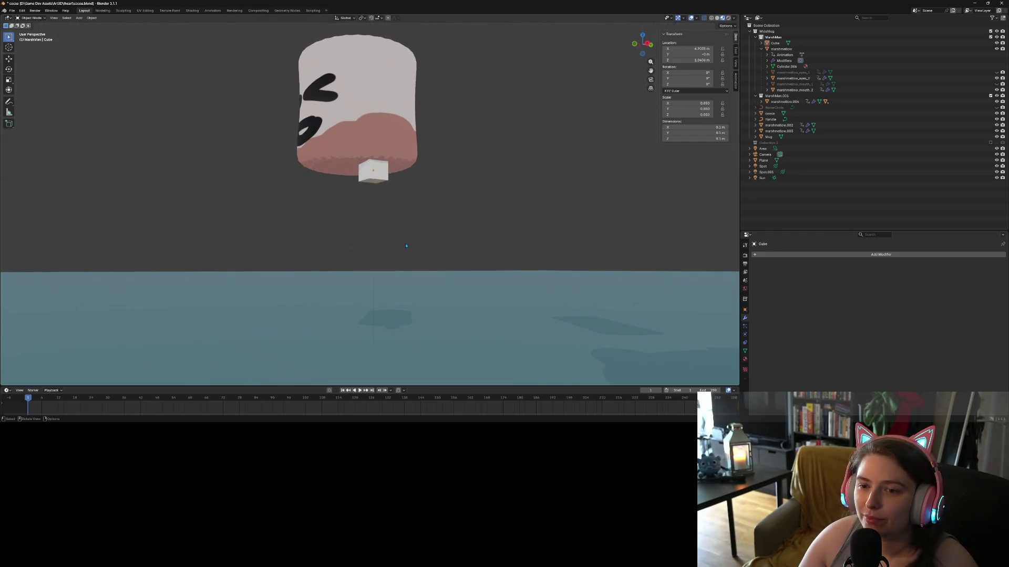
scroll(405, 246, "down", 4)
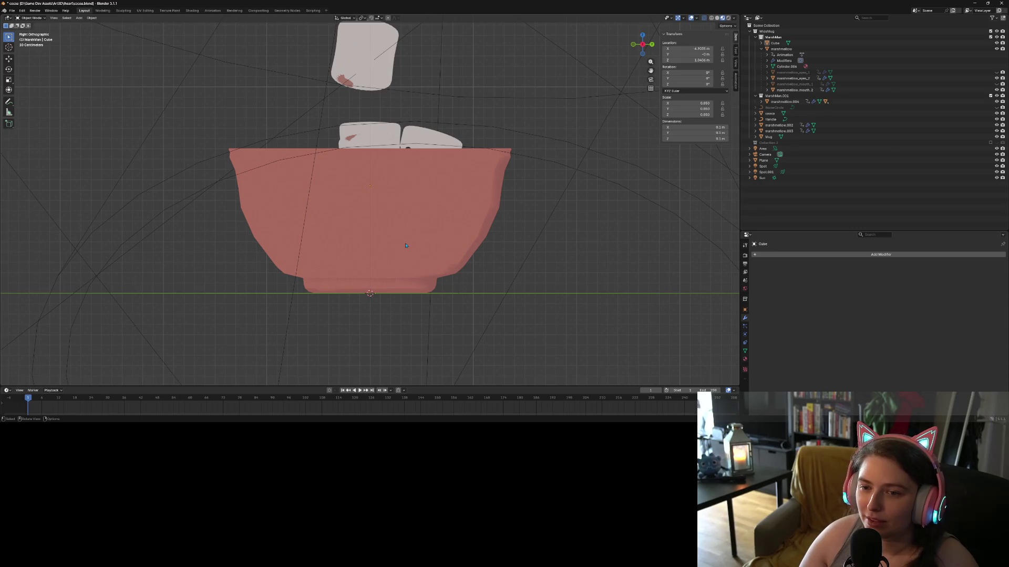
key("KP_4")
key("KP_4")
key("KP_4")
key("KP_4")
key("KP_4")
key("KP_4")
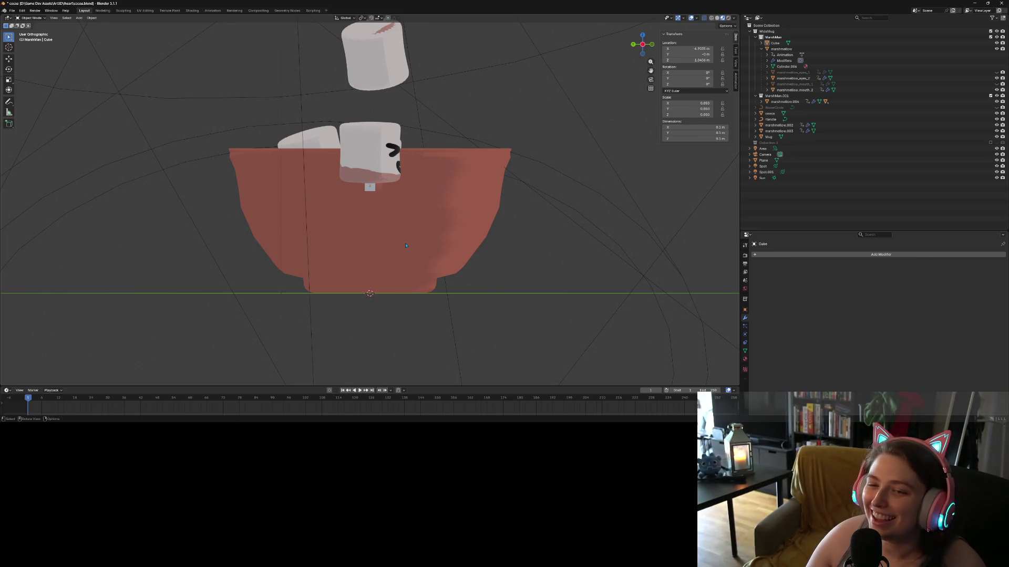
key("KP_1")
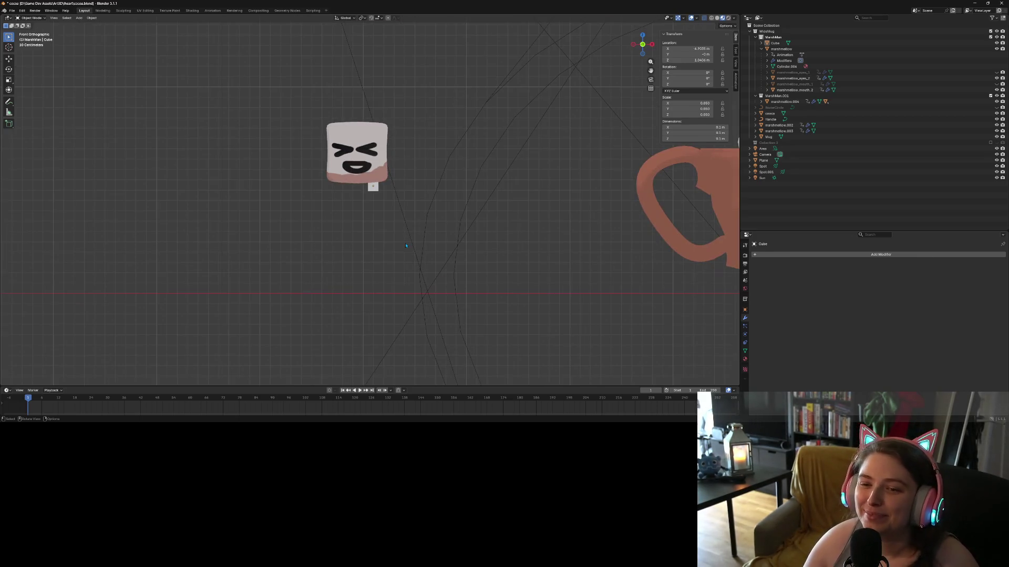
scroll(394, 237, "up", 4)
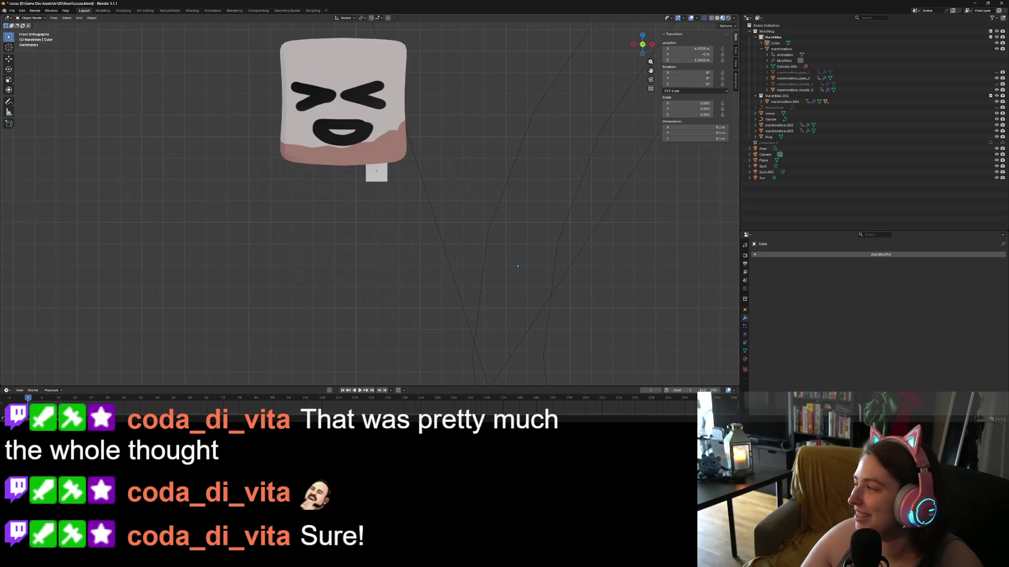
key("KP_0")
key("KP_0")
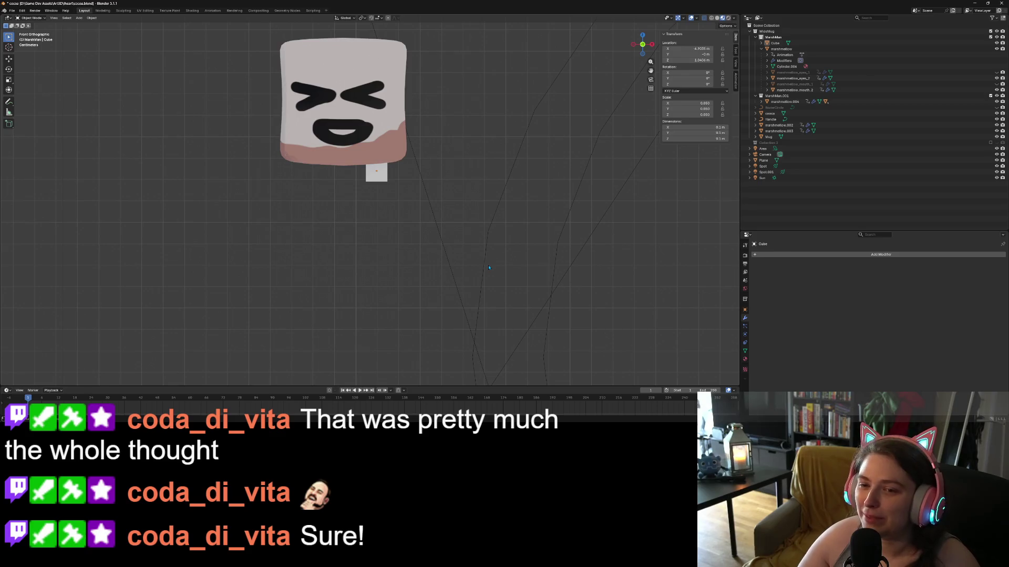
- Select the small cube under the marshmallow and enter Edit Mode
left_click(384, 177)
key("Tab")
scroll(387, 205, "up", 5)
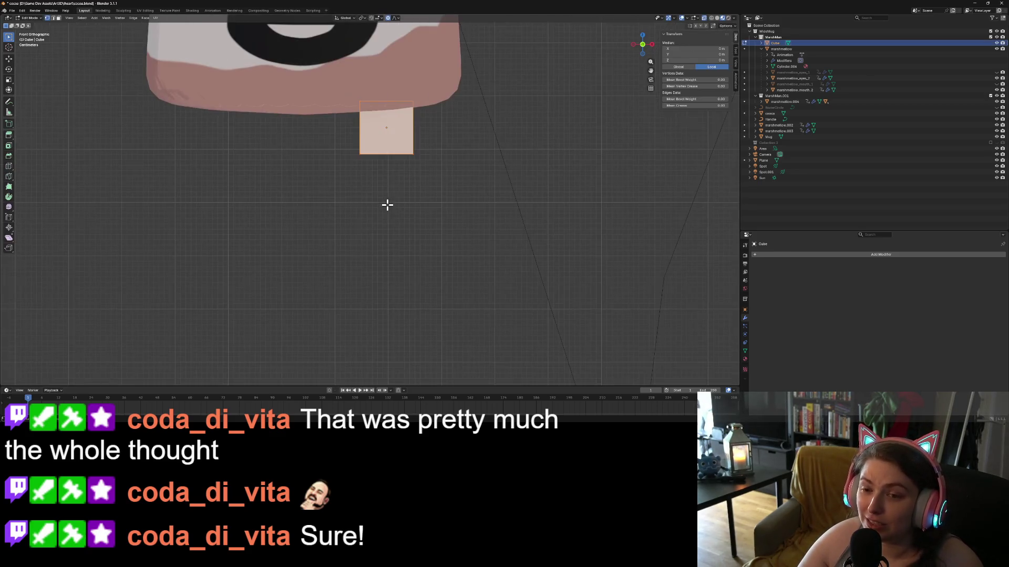
- Drag the cube's bottom vertices straight down along Z into a long stick leg, then exit Edit Mode
left_click_drag(337, 138, 511, 200)
scroll(511, 201, "down", 5)
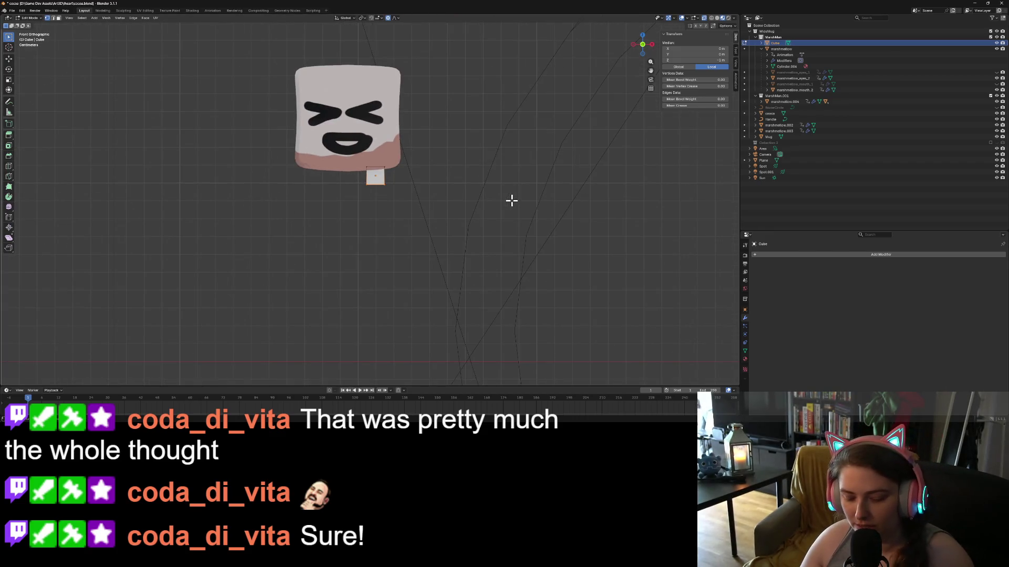
key("g")
key("z")
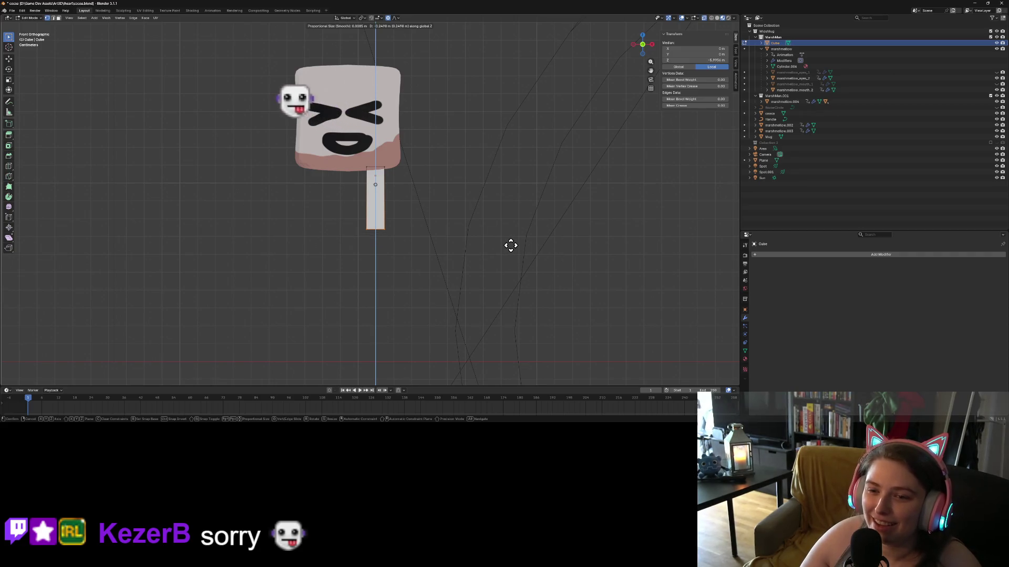
left_click(510, 245)
key("Tab")
scroll(434, 295, "up", 3)
mouse_move(464, 305)
left_mouse_down()
mouse_move(376, 297)
mouse_move(449, 287)
mouse_move(473, 312)
mouse_move(525, 294)
mouse_move(577, 253)
left_mouse_up()
scroll(436, 274, "down", 3)
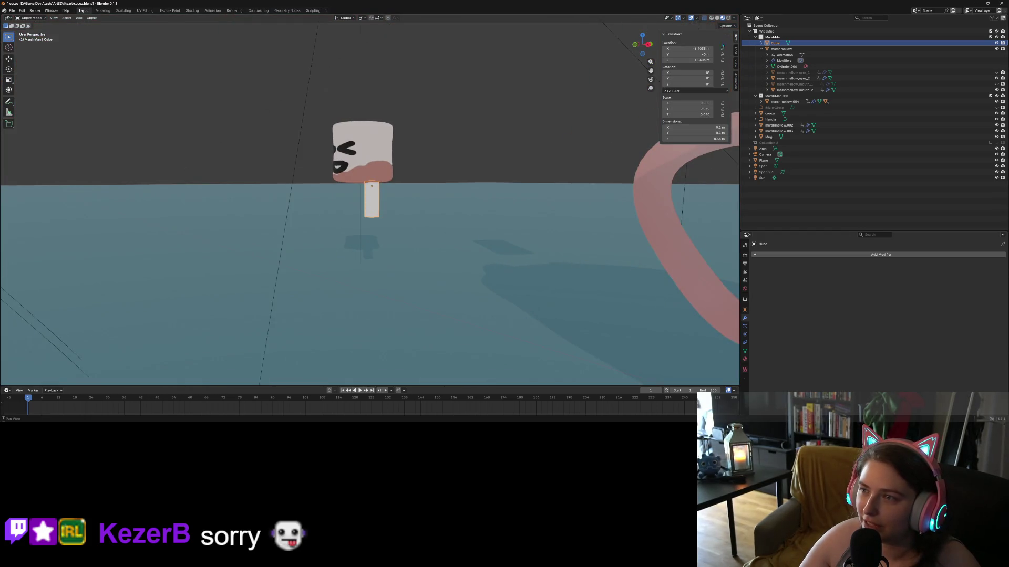
- Open the viewport overlay options and return to the front view
left_click(697, 18)
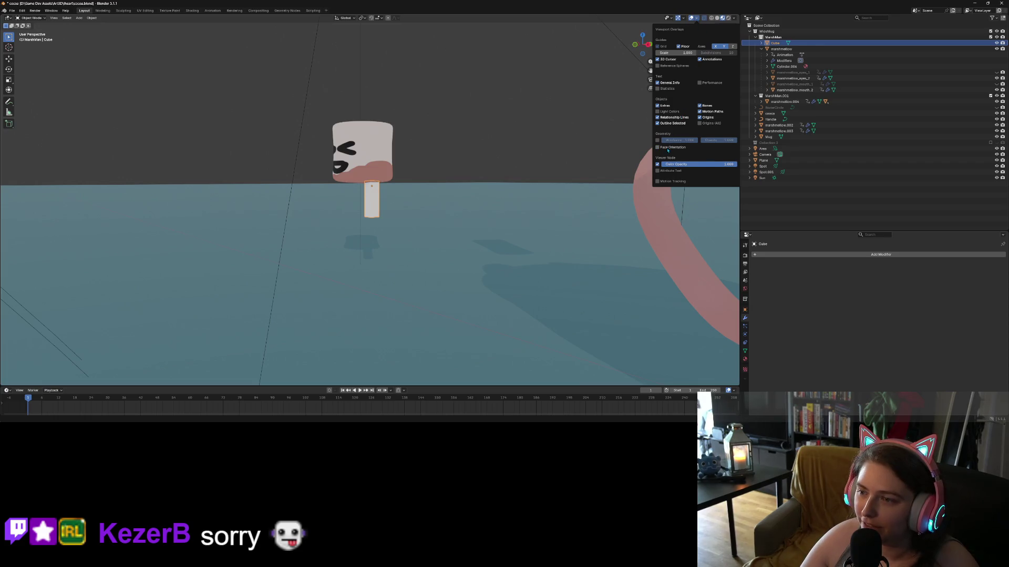
left_click_drag(604, 226, 692, 254)
scroll(631, 241, "up", 4)
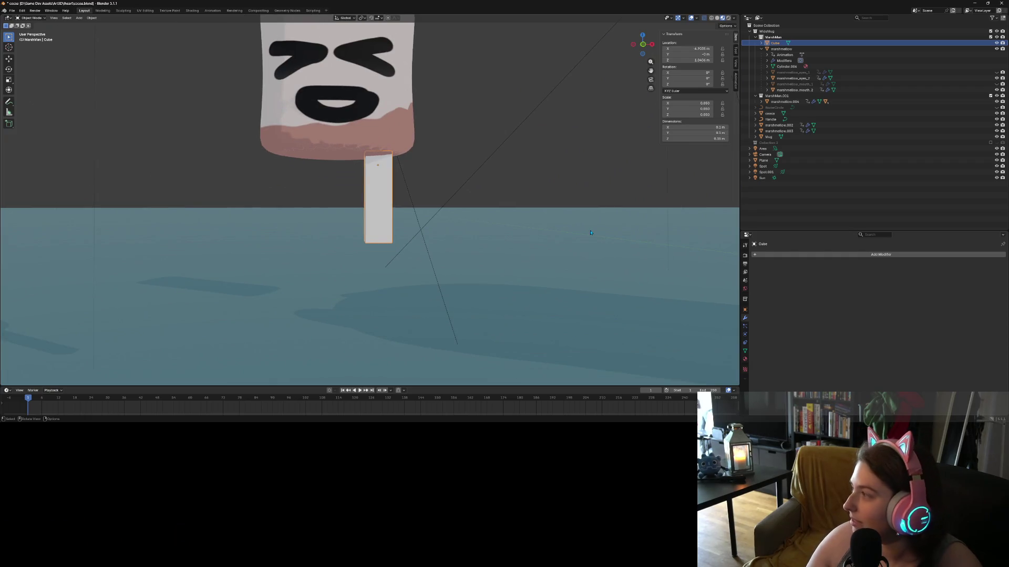
key("KP_1")
scroll(522, 219, "down", 2)
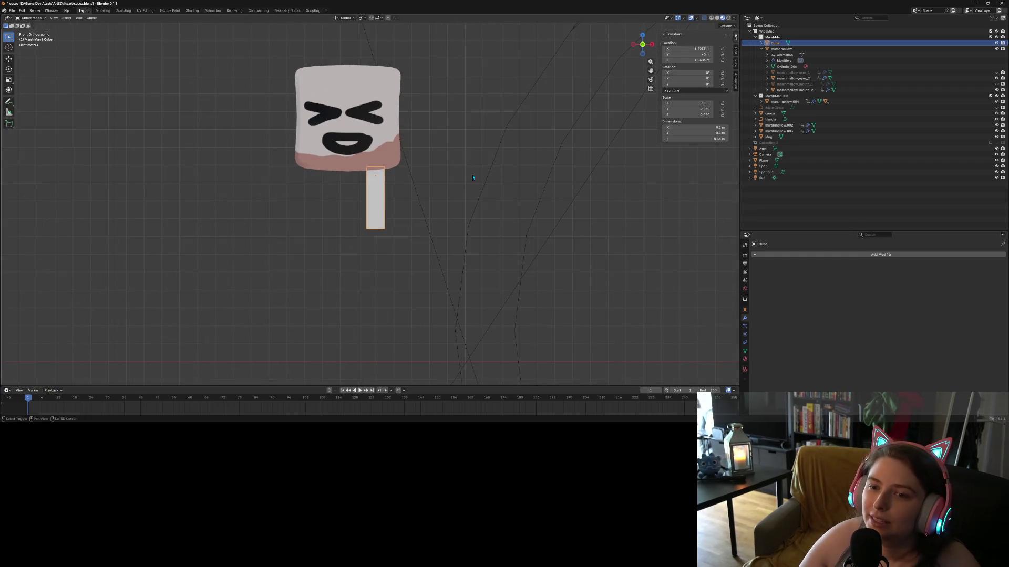
scroll(494, 228, "up", 1)
- Give the stick leg a Mirror modifier with the marshmallow as mirror object
left_click(515, 281)
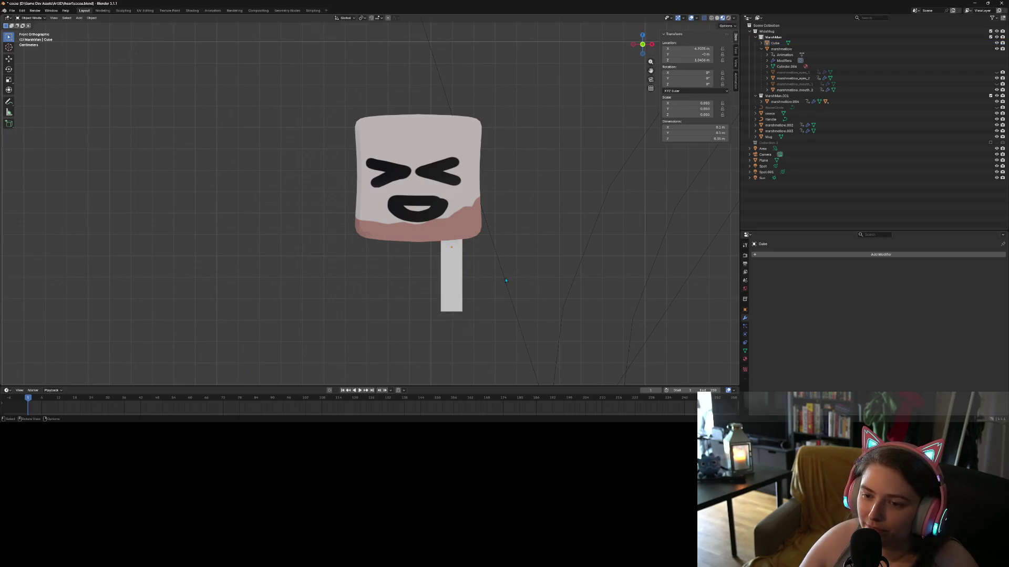
left_click(458, 275)
left_click(782, 254)
mouse_move(803, 270)
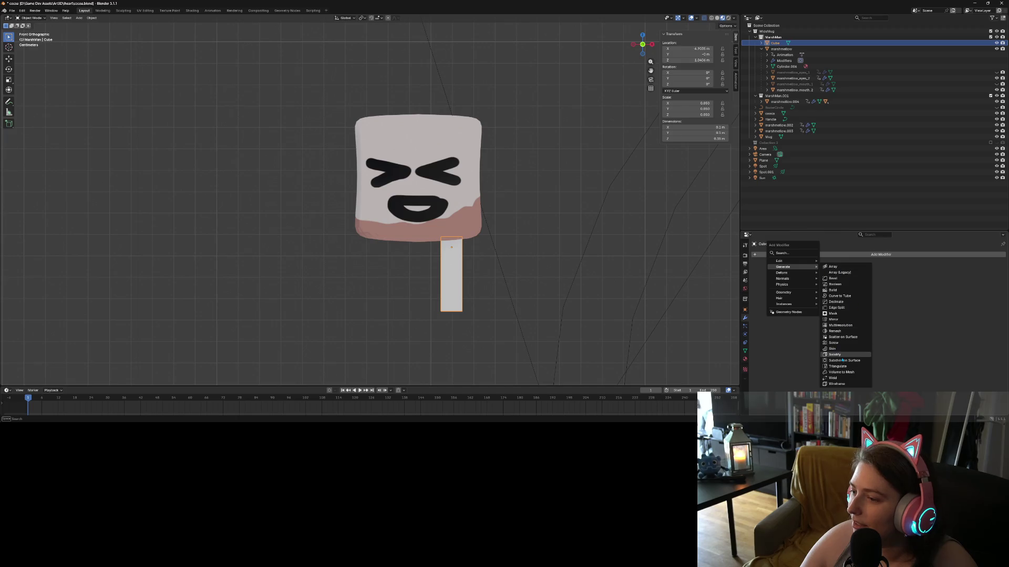
left_click(833, 318)
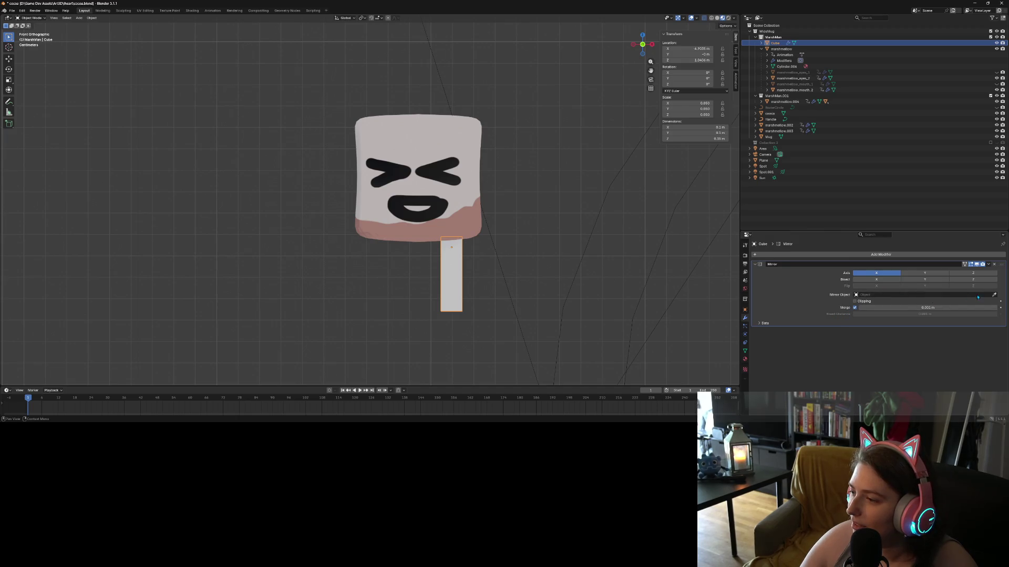
left_click(993, 296)
left_click(455, 149)
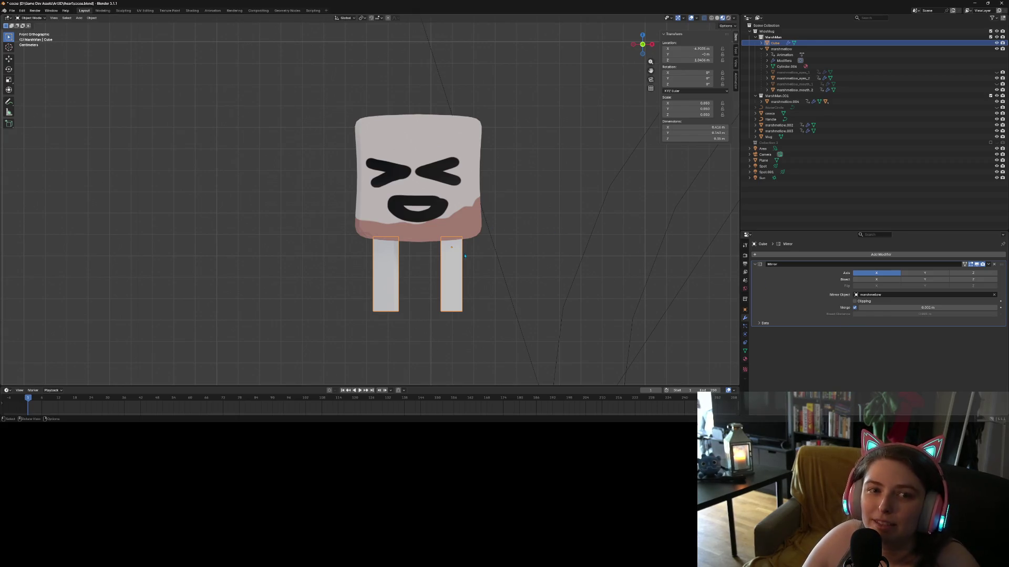
- Deselect and orbit to check both mirrored legs, ending in front view
left_click(537, 297)
scroll(536, 297, "down", 2)
mouse_move(537, 297)
left_mouse_down()
mouse_move(480, 298)
mouse_move(612, 297)
mouse_move(474, 295)
mouse_move(492, 286)
mouse_move(542, 288)
mouse_move(464, 302)
mouse_move(486, 297)
left_mouse_up()
scroll(483, 297, "up", 3)
scroll(485, 298, "down", 1)
key("KP_1")
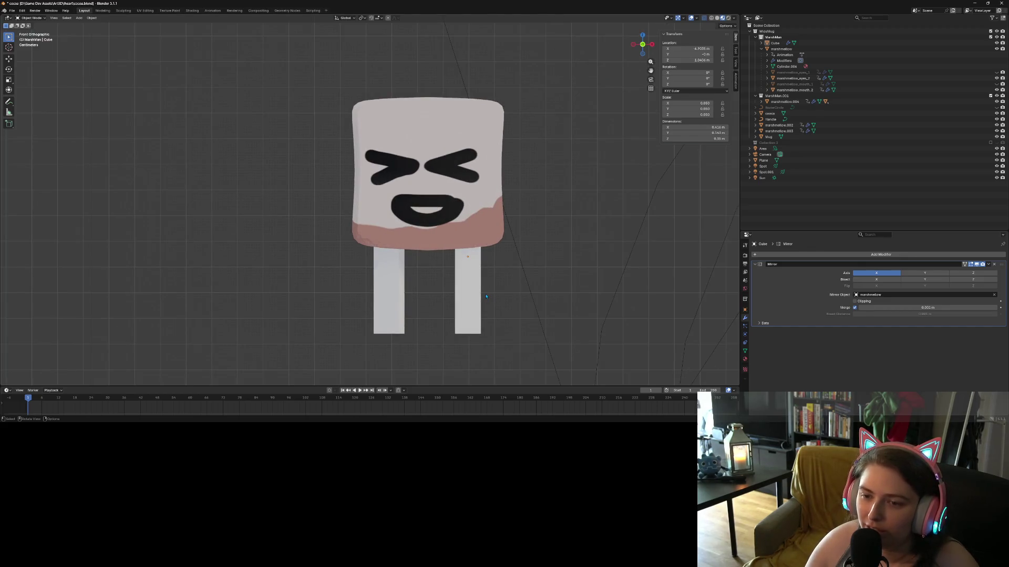
- Scale the legs to 0.7 along X and Y, then check them in perspective
left_click(464, 289)
key("s")
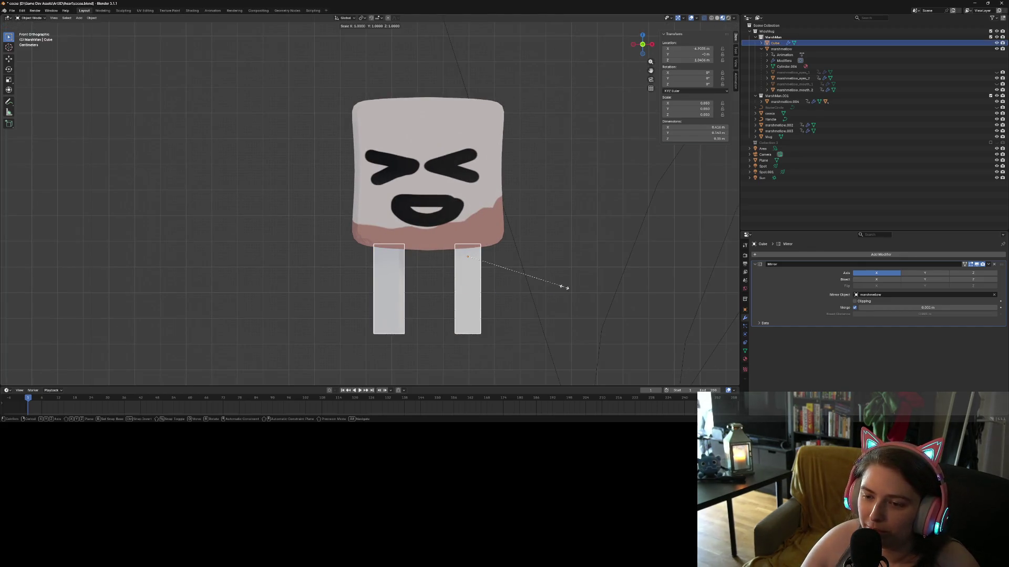
type("x0.7")
key("Return")
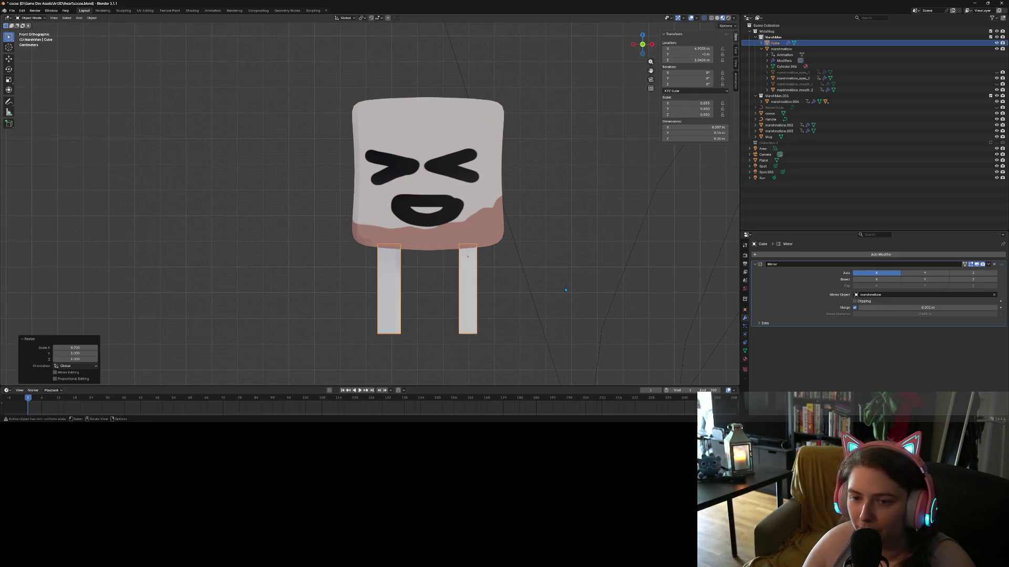
type("sy0.7")
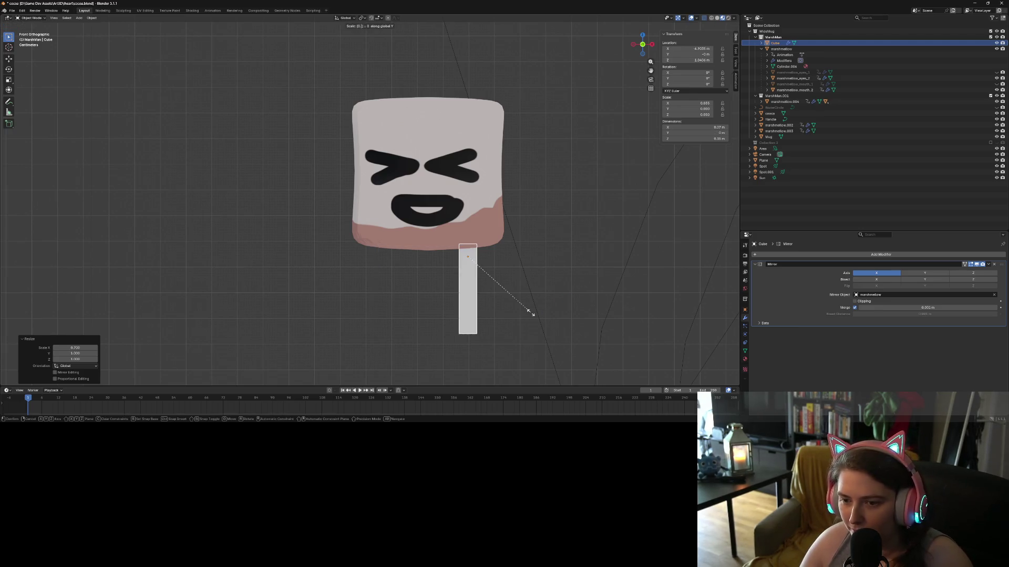
key("Return")
mouse_move(461, 285)
left_mouse_down()
mouse_move(551, 290)
mouse_move(507, 302)
mouse_move(526, 306)
mouse_move(568, 290)
mouse_move(551, 292)
left_mouse_up()
left_click(507, 301)
scroll(529, 307, "down", 2)
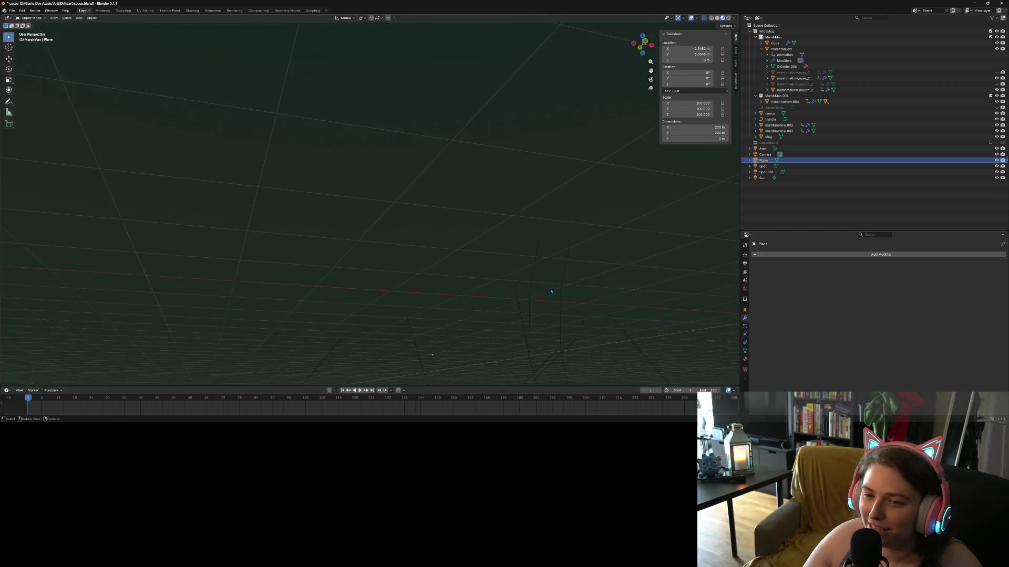
- Select the Spot light and orbit to view the mug and the marshmallow front-on
left_click(473, 155)
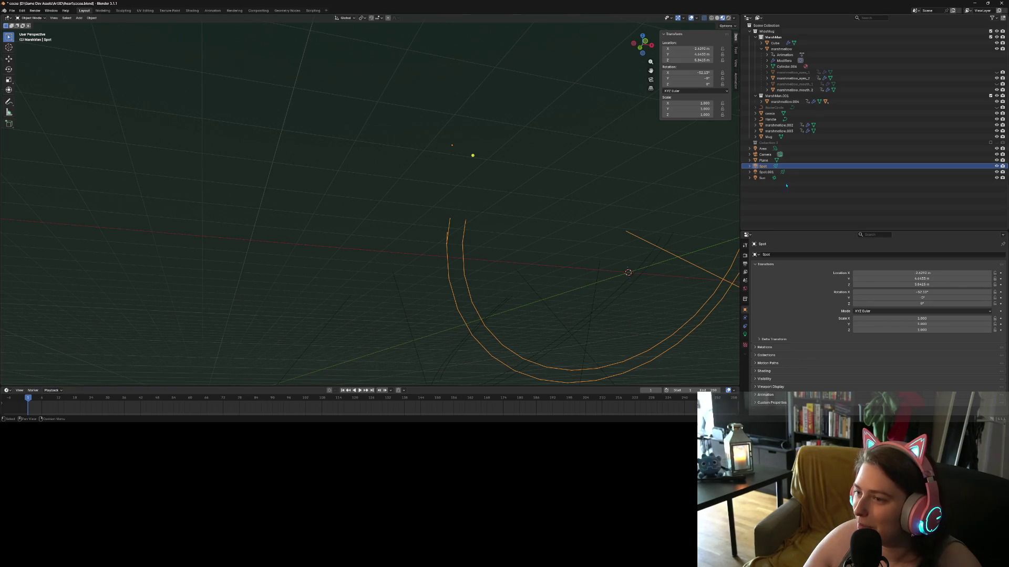
left_click_drag(457, 127, 699, 271)
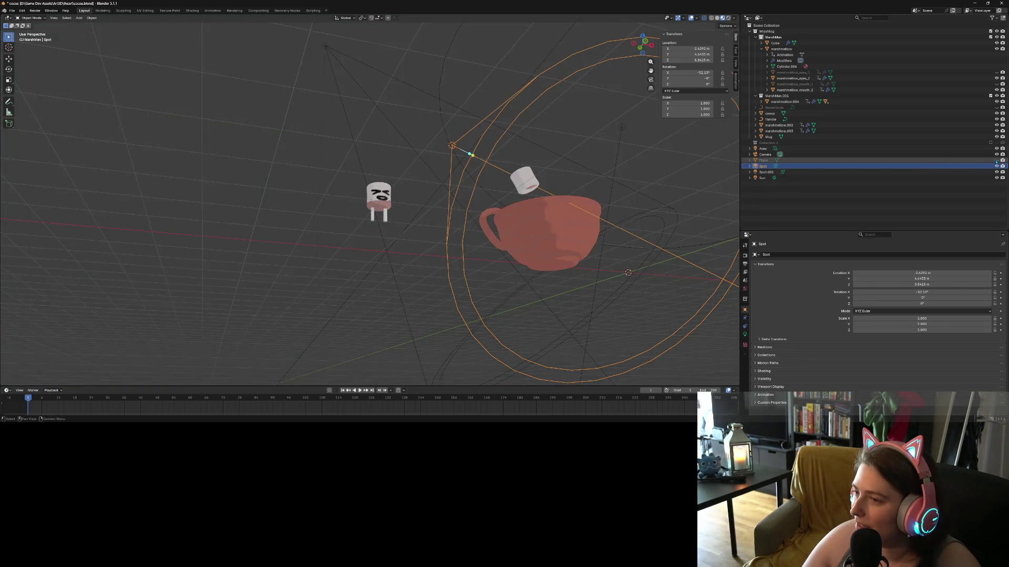
scroll(698, 271, "up", 4)
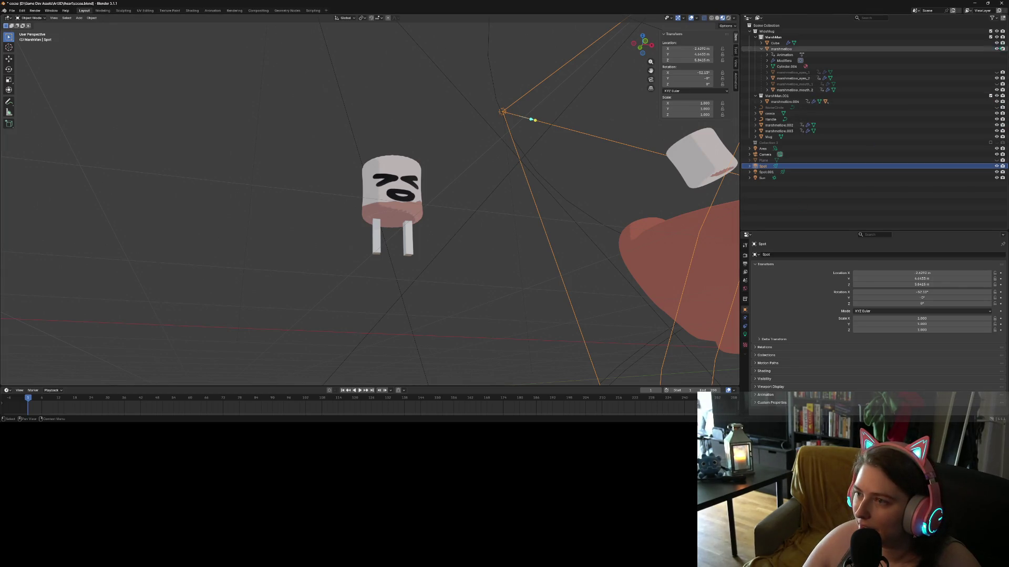
mouse_move(462, 202)
left_mouse_down()
mouse_move(509, 212)
mouse_move(97, 97)
mouse_move(515, 267)
mouse_move(506, 198)
mouse_move(514, 204)
mouse_move(482, 210)
left_mouse_up()
scroll(509, 213, "up", 3)
scroll(510, 212, "up", 2)
scroll(512, 207, "down", 3)
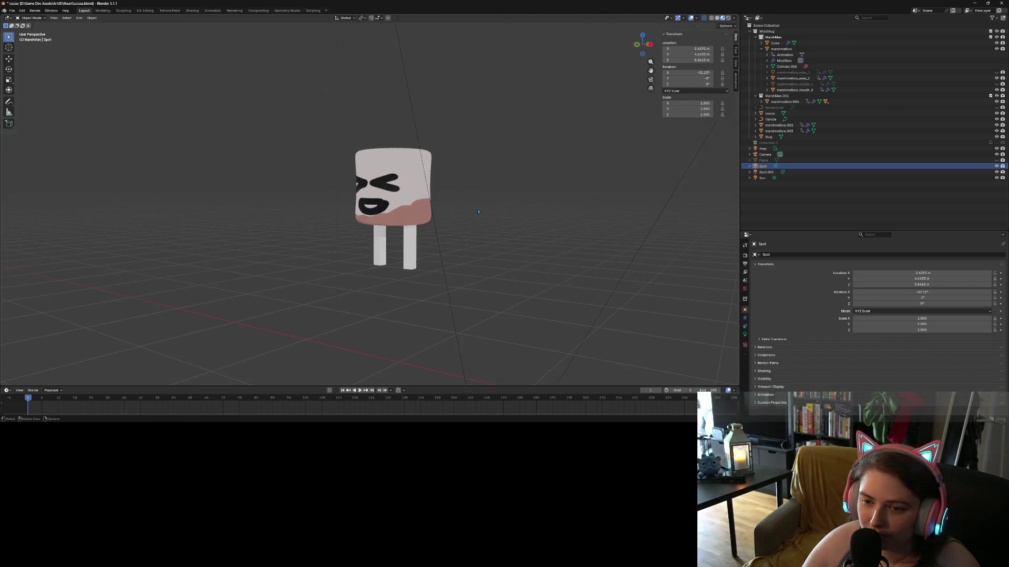
- Select the mirrored cube legs and view them in Right Orthographic, swinging with Numpad 4/6
left_click(424, 248)
left_click(410, 253)
left_click_drag(409, 253, 479, 253)
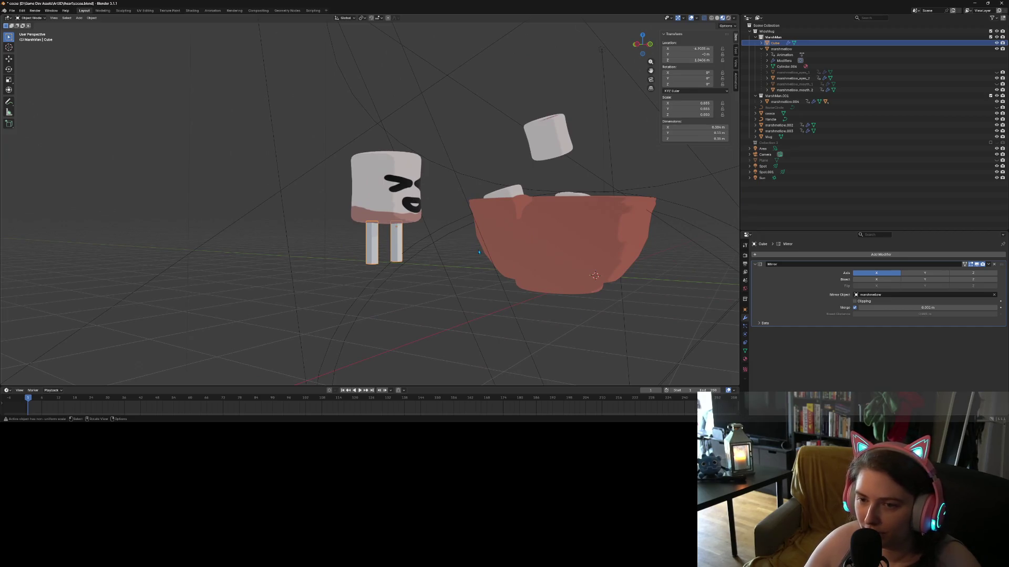
scroll(479, 253, "up", 8)
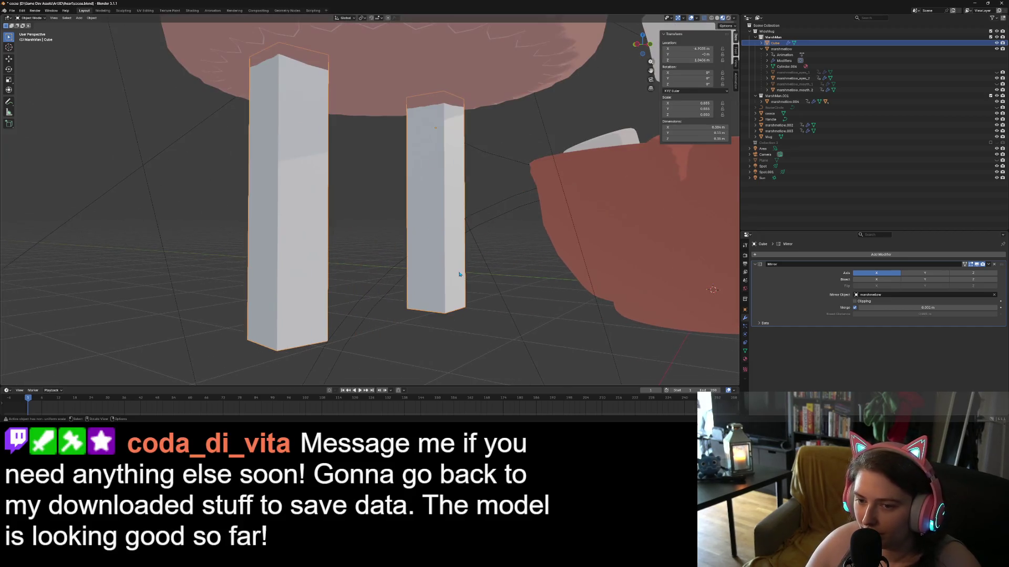
key("KP_3")
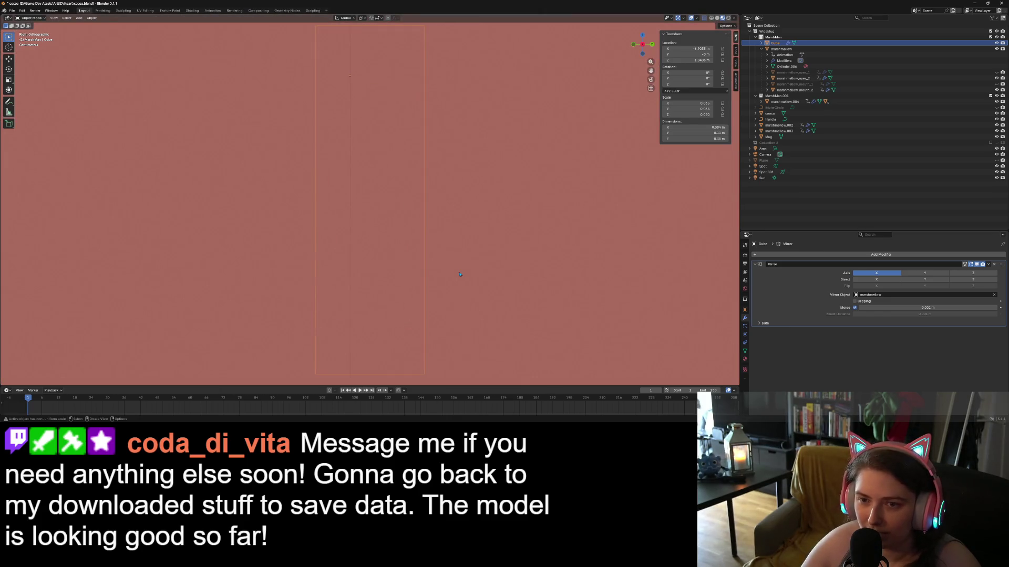
scroll(459, 274, "up", 4)
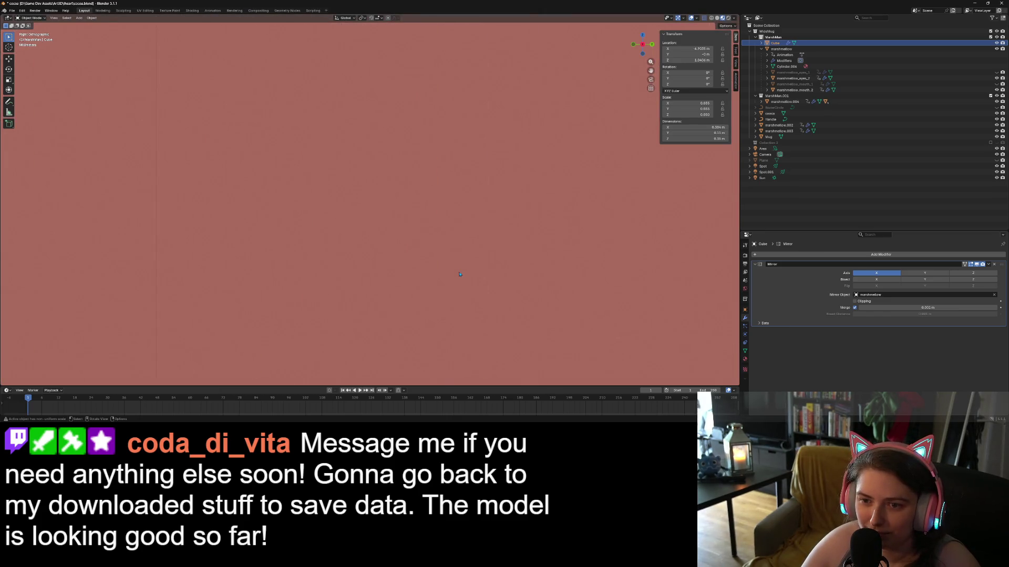
scroll(460, 274, "down", 10)
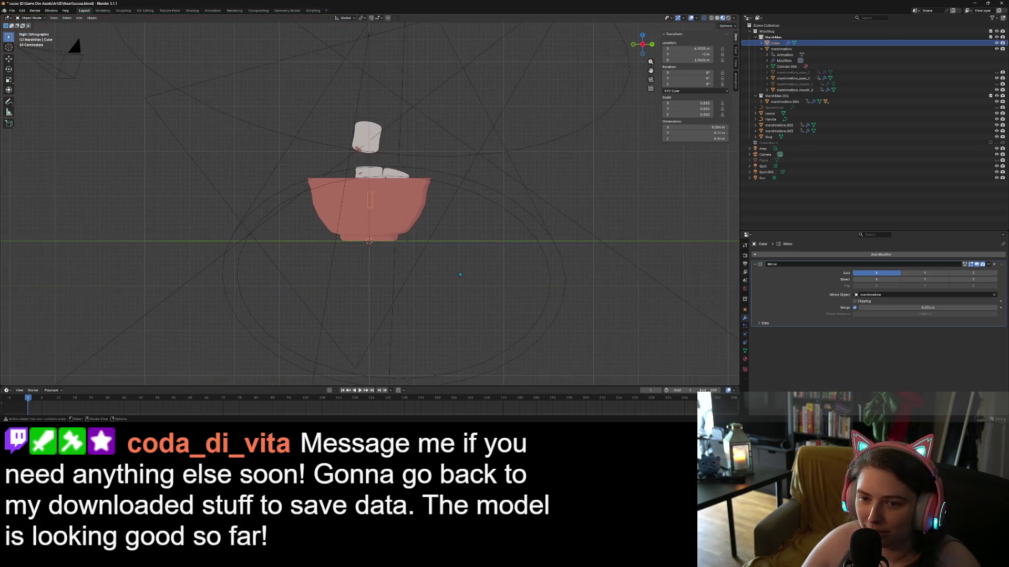
key("KP_4")
key("KP_4")
key("KP_4")
key("KP_6")
key("KP_6")
key("KP_6")
key("KP_6")
key("KP_6")
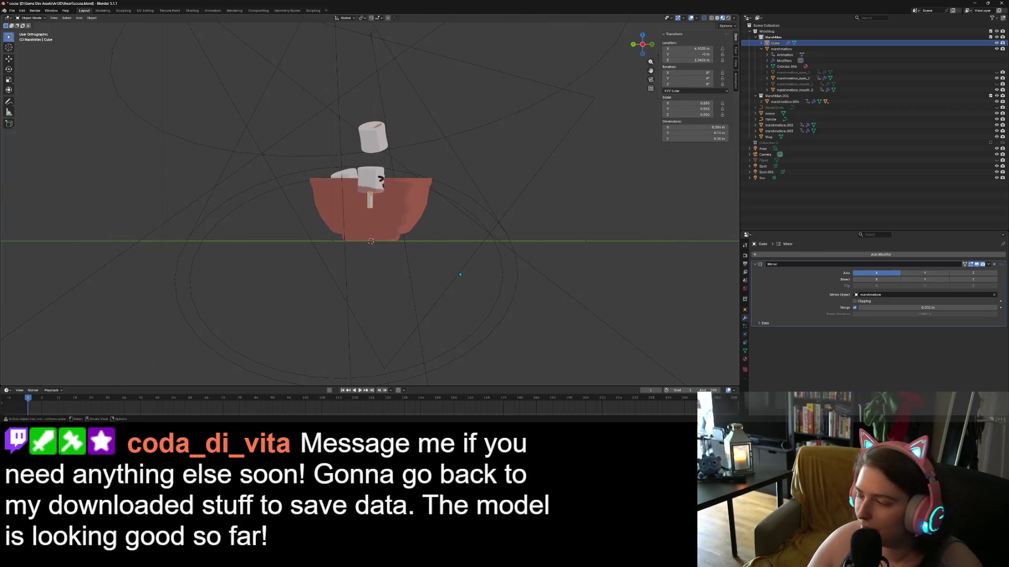
scroll(460, 274, "up", 5)
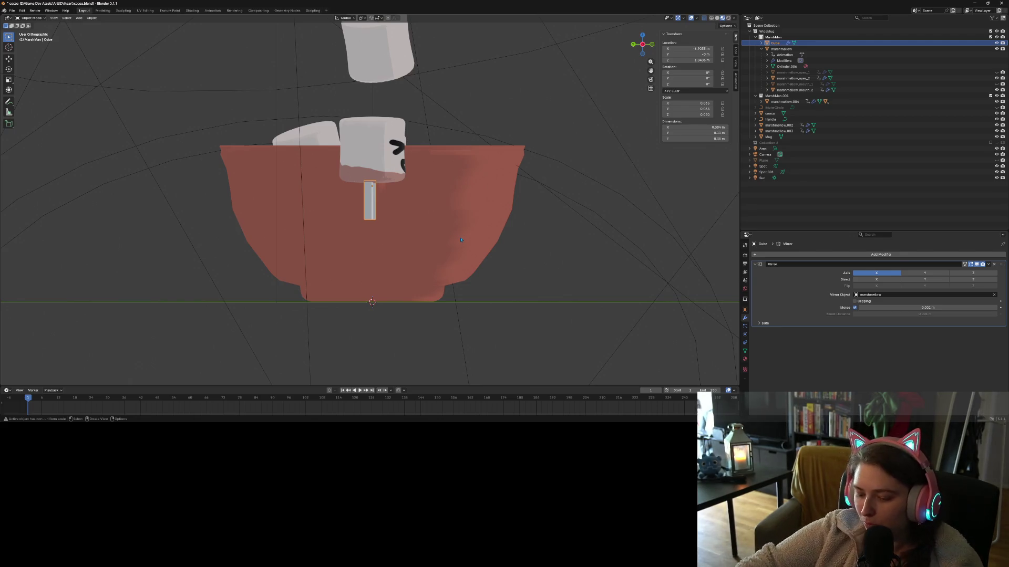
- Move the cube legs to adjust their height under the marshmallow
scroll(462, 239, "up", 3)
key("g")
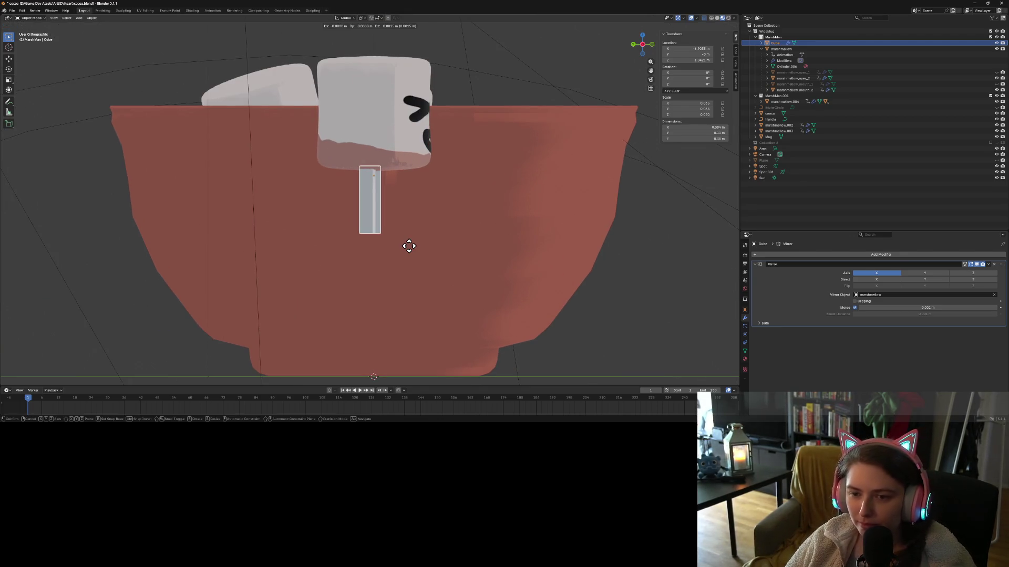
left_click(410, 249)
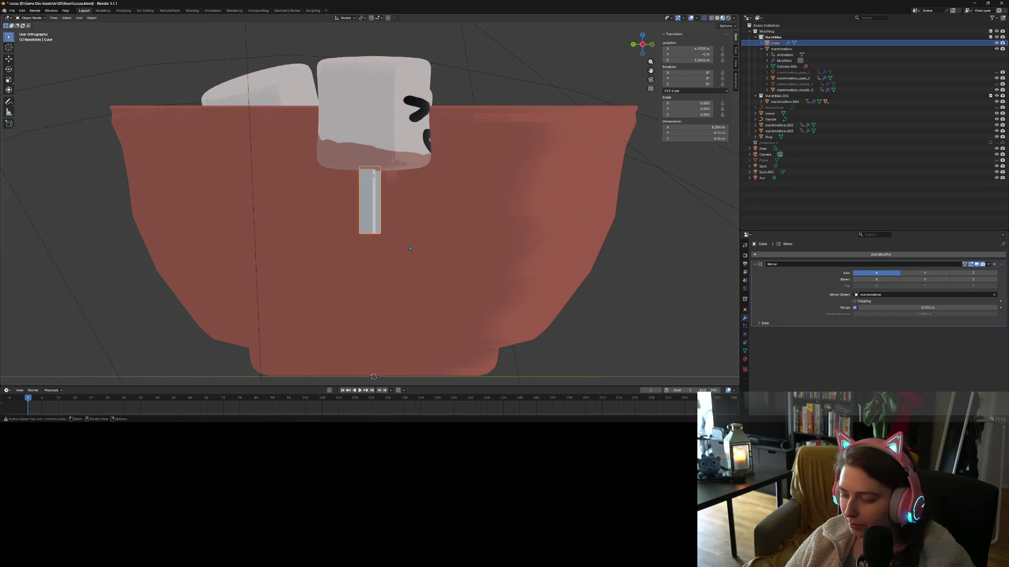
key("KP_6")
key("KP_6")
key("KP_6")
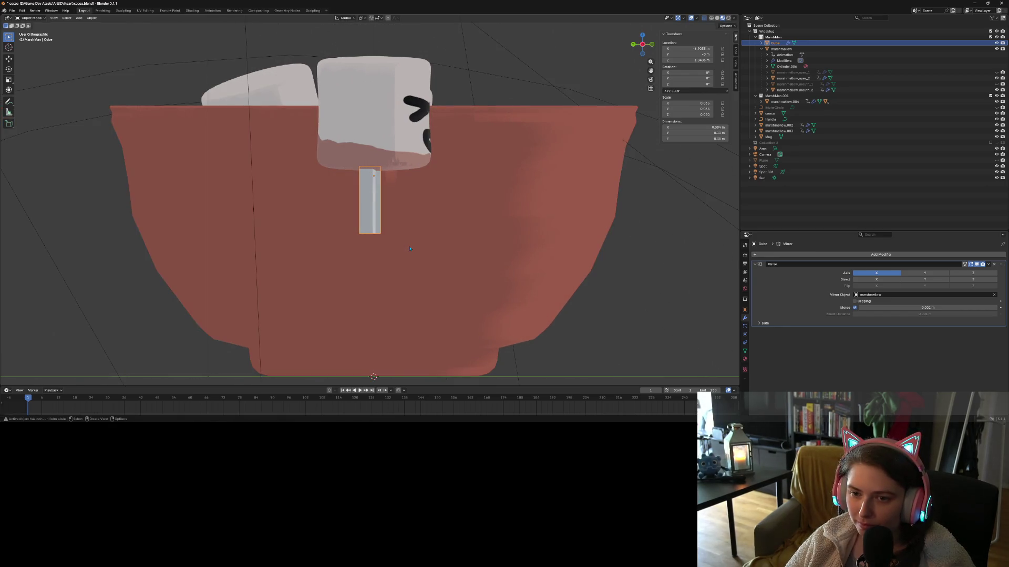
key("KP_6")
key("KP_6")
key("KP_6")
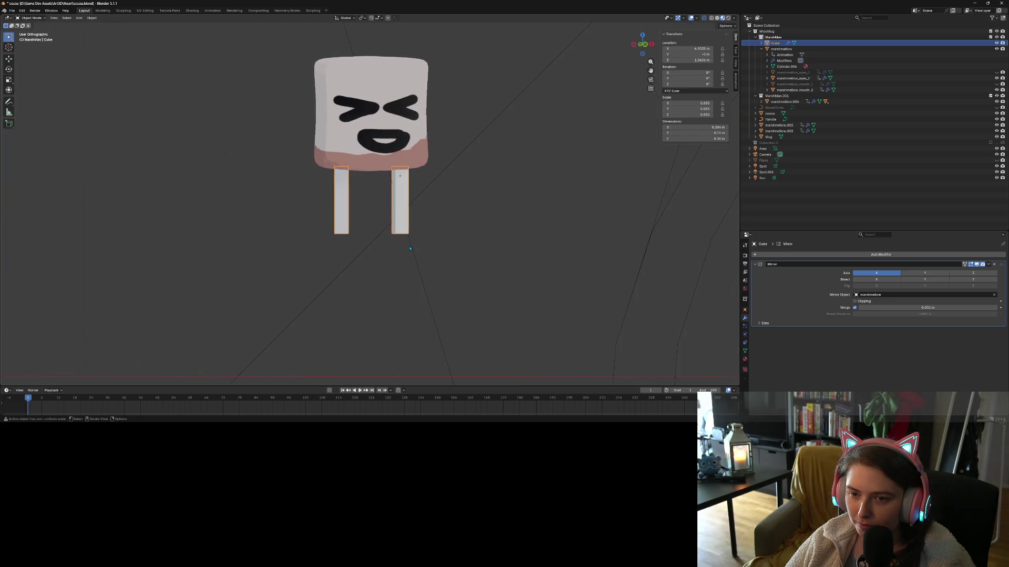
key("KP_6")
key("KP_6")
key("KP_6")
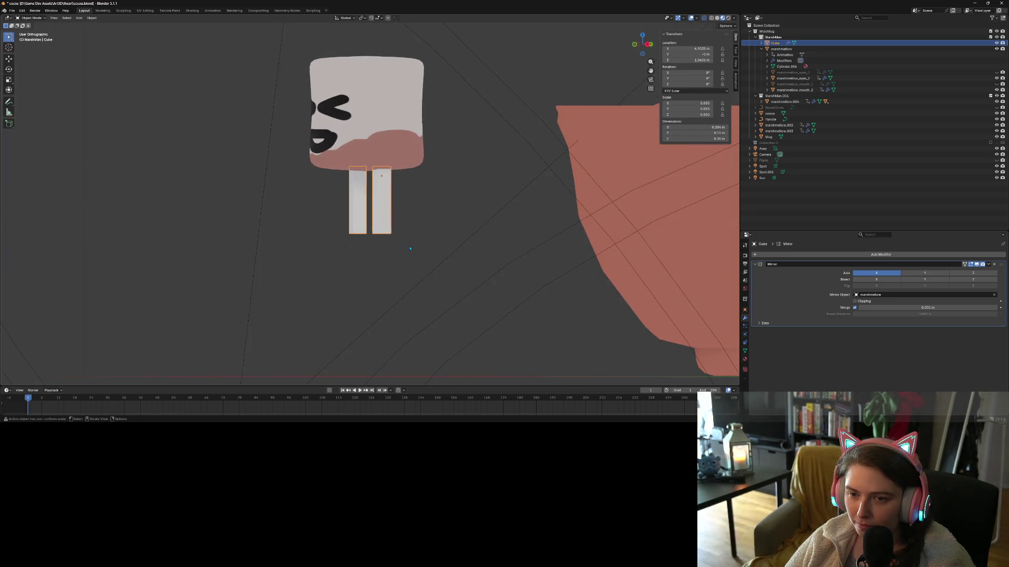
key("KP_6")
key("KP_6")
key("KP_6")
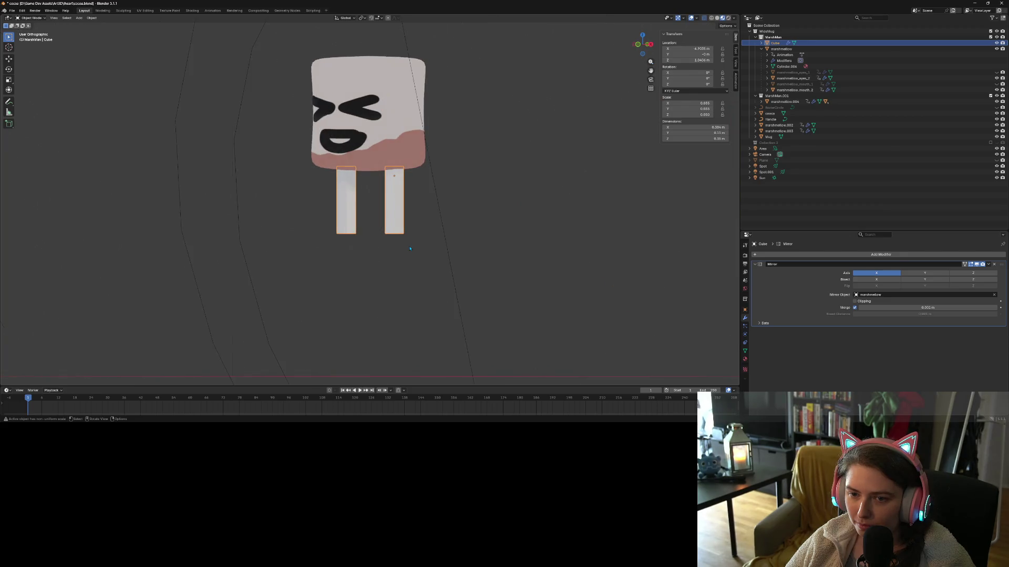
key("KP_6")
key("KP_6")
- In Right Orthographic view, slide the legs along Y to sit beneath the body
key("KP_3")
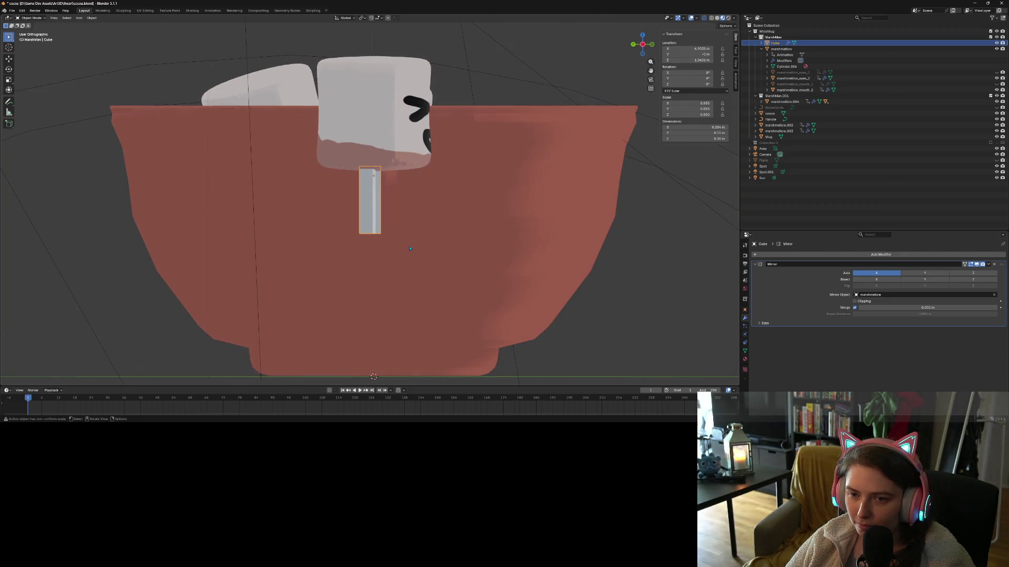
scroll(403, 242, "up", 4)
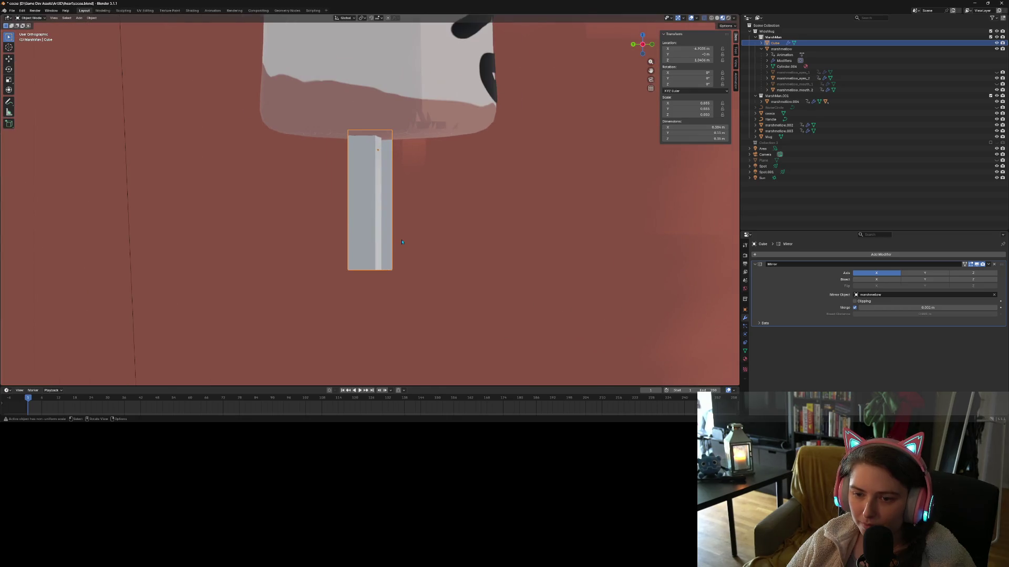
scroll(402, 242, "up", 3)
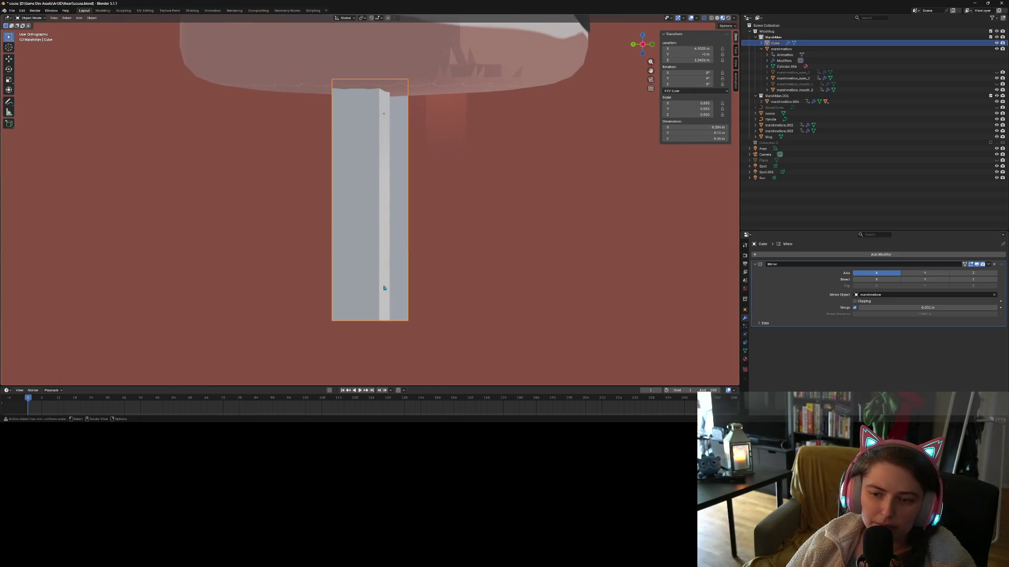
scroll(395, 345, "down", 6)
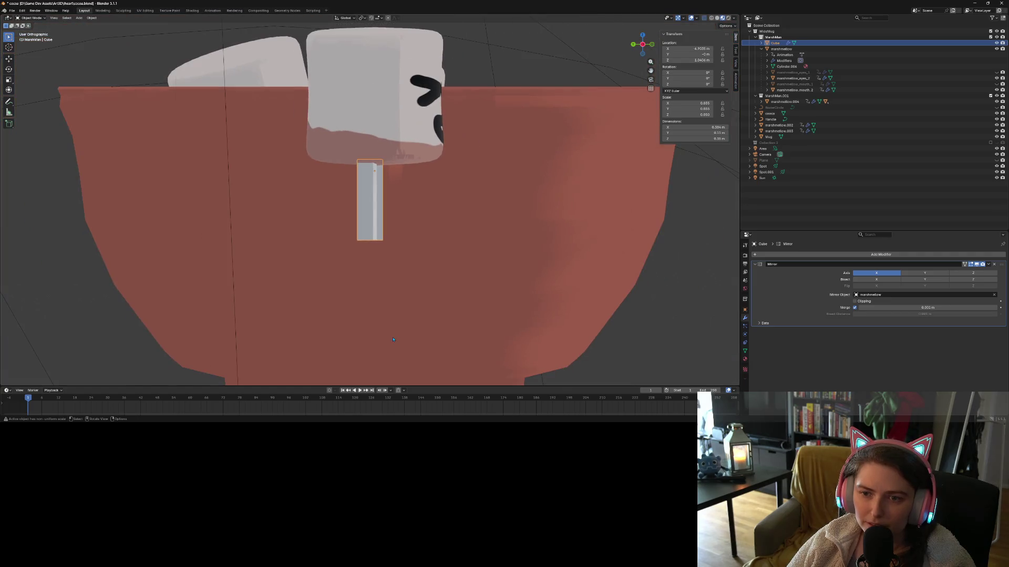
key("g")
key("y")
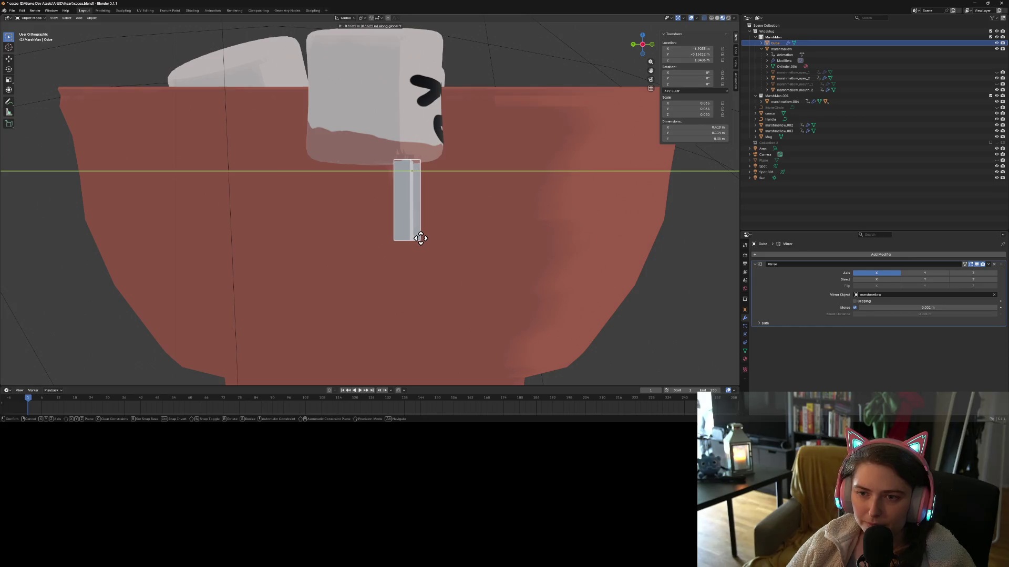
left_click(421, 238)
- Select the mug
left_click(527, 328)
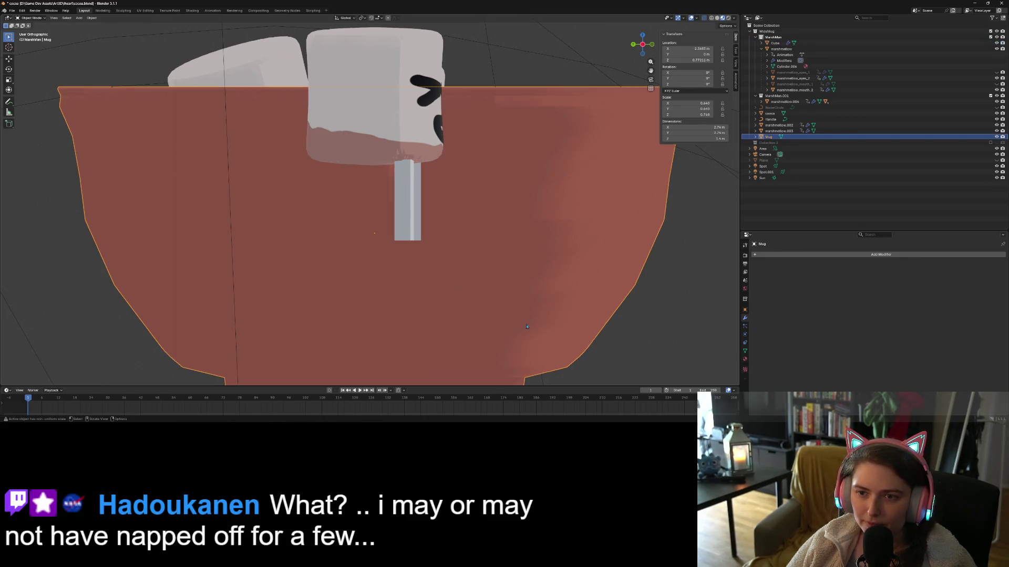
scroll(527, 326, "down", 3)
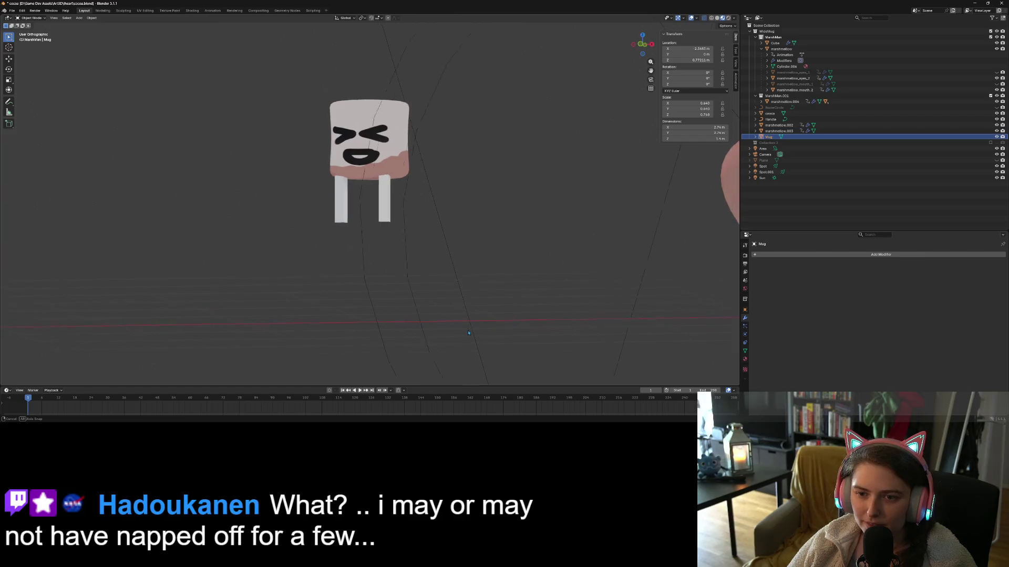
scroll(493, 330, "up", 3)
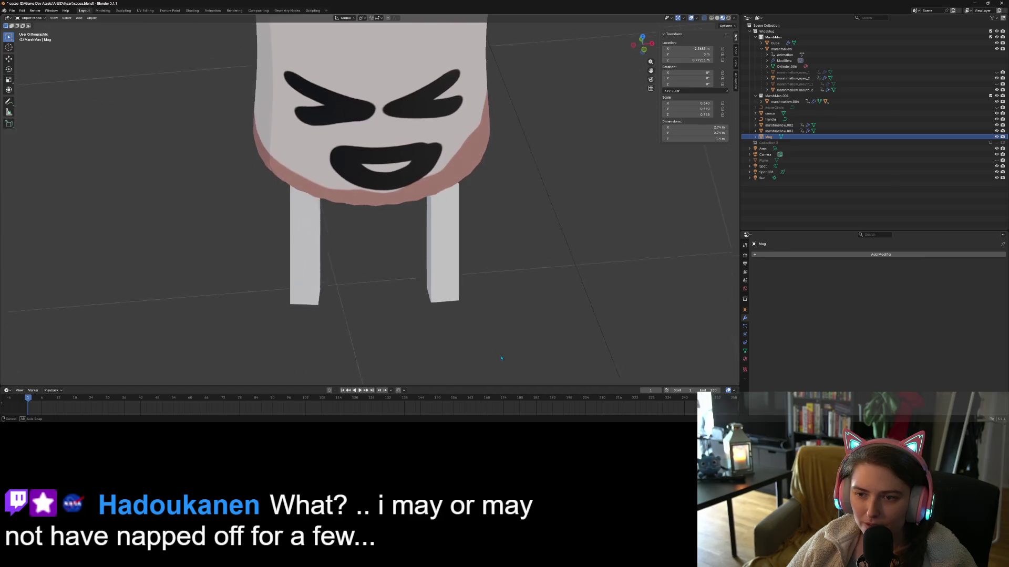